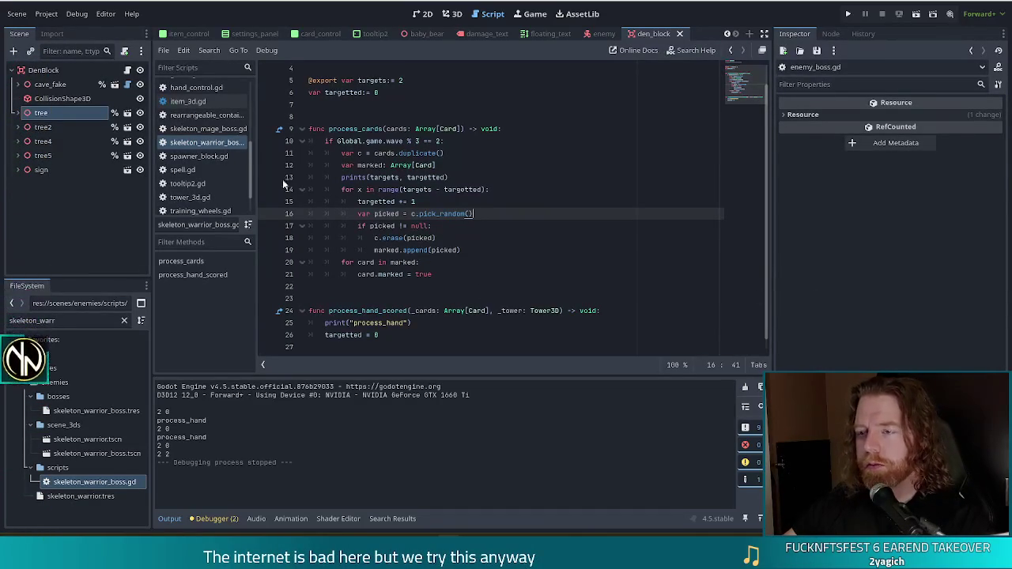
Delete the prints(targets, targetted) and print("process_hand") debug lines from skeleton_warrior_boss.gd.
{"action": "left_click", "coordinate": [479, 168]}
{"action": "left_click", "coordinate": [466, 177]}
{"action": "triple_click", "coordinate": [466, 177]}
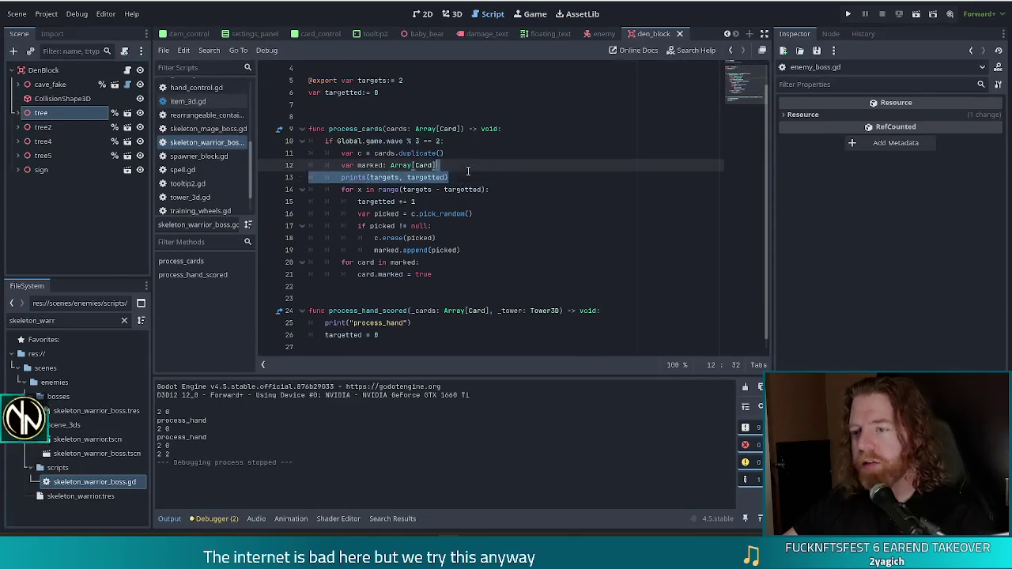
{"action": "key", "text": "BackSpace"}
{"action": "left_click_drag", "start_coordinate": [612, 313], "coordinate": [626, 299]}
{"action": "key", "text": "BackSpace"}
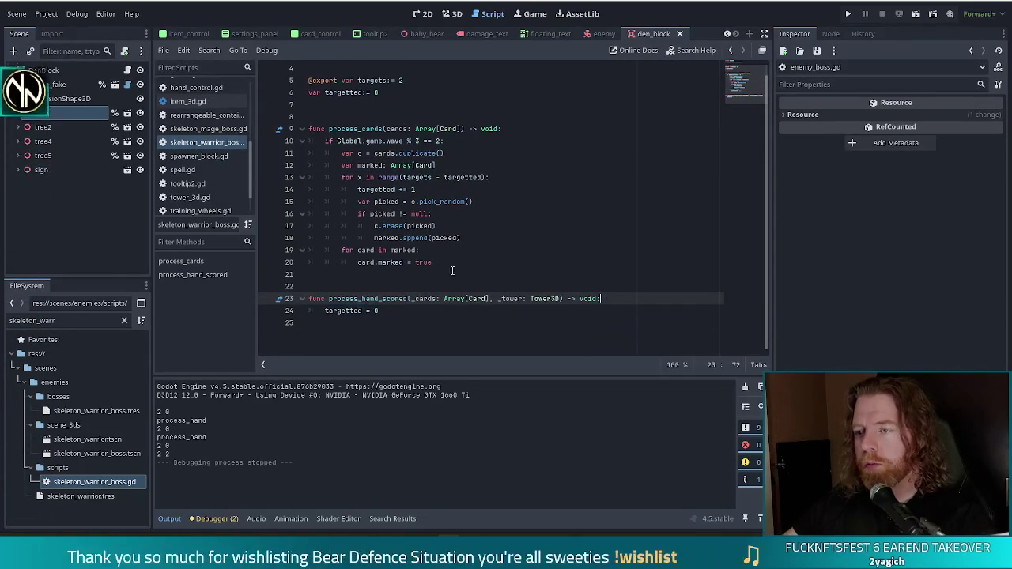
Select the wave condition on line 10, then move the caret to line 17's erase call.
{"action": "left_click_drag", "start_coordinate": [360, 139], "coordinate": [444, 141]}
{"action": "left_click", "coordinate": [444, 141]}
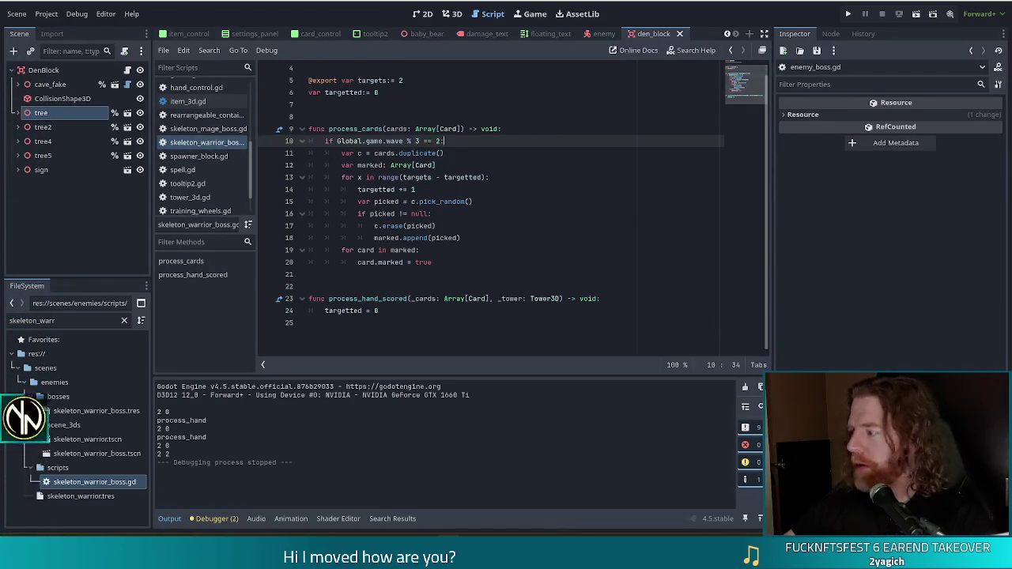
{"action": "left_click", "coordinate": [444, 226]}
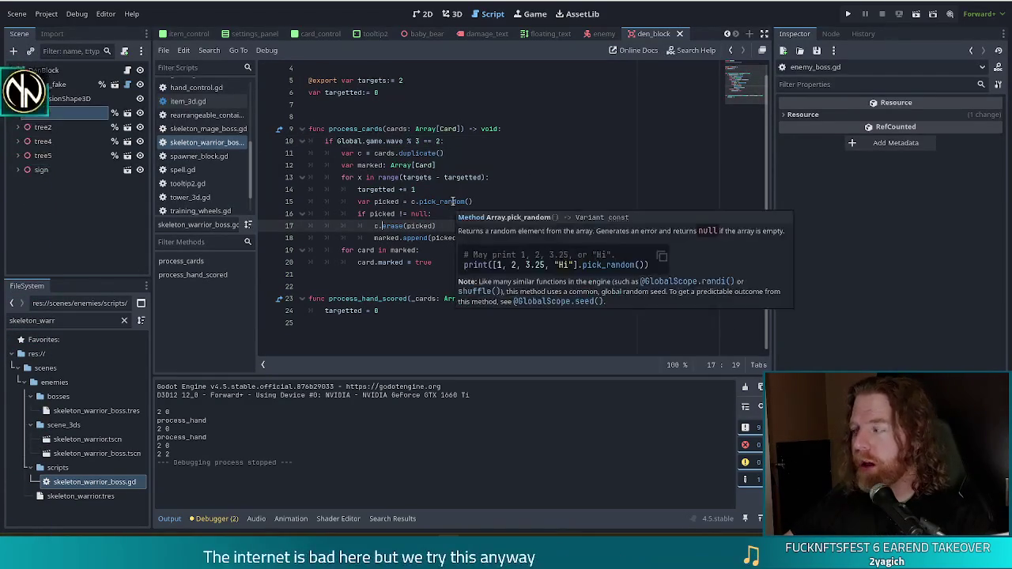
{"action": "mouse_move", "coordinate": [455, 203]}
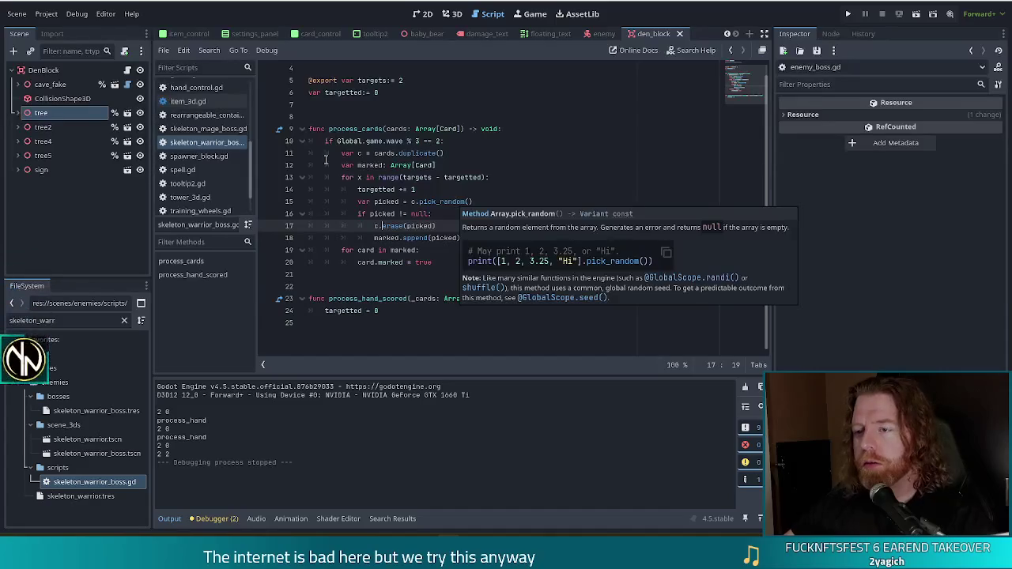
{"action": "key", "text": "alt+Left"}
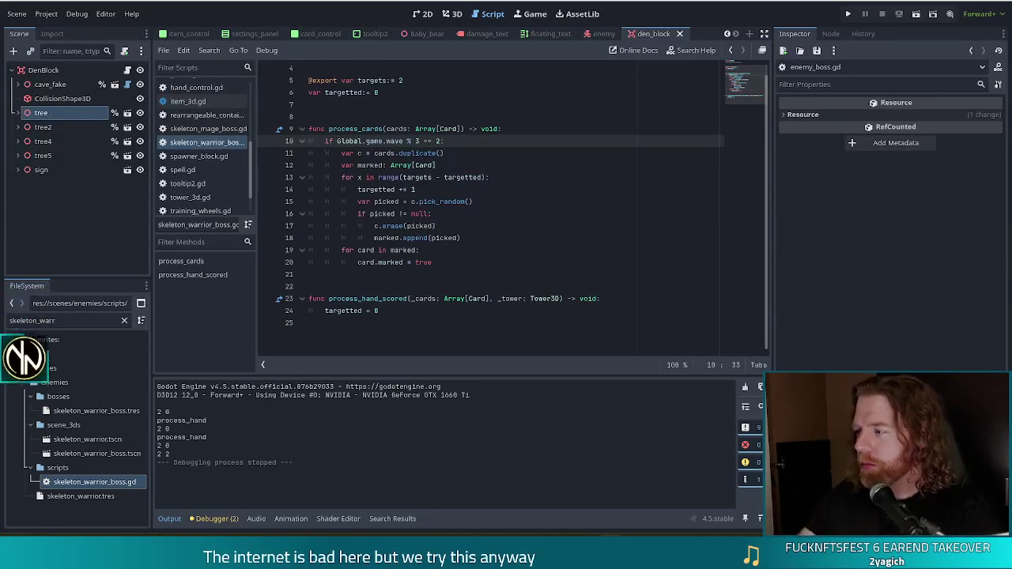
{"action": "left_click", "coordinate": [572, 242]}
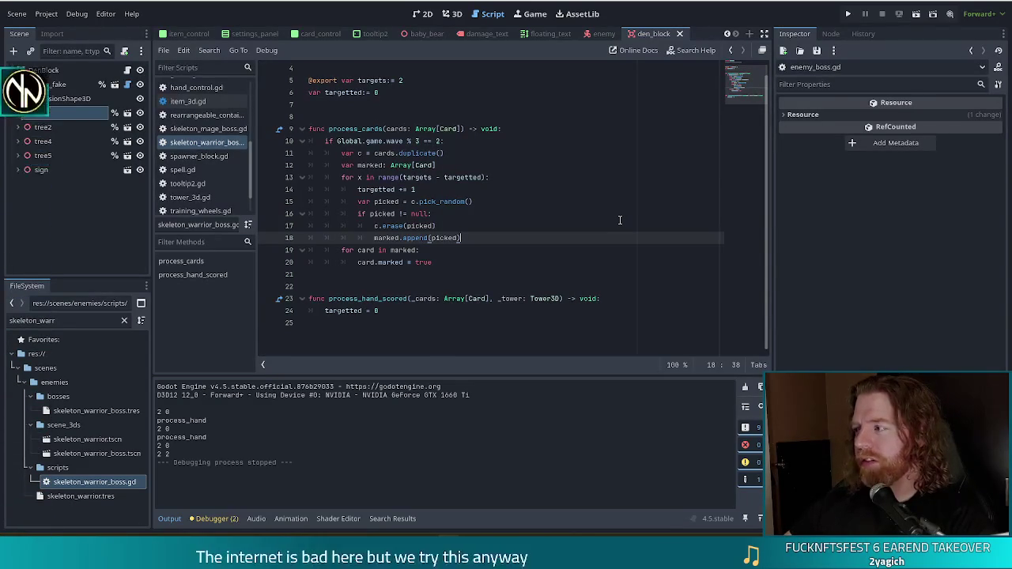
{"action": "left_click", "coordinate": [584, 264]}
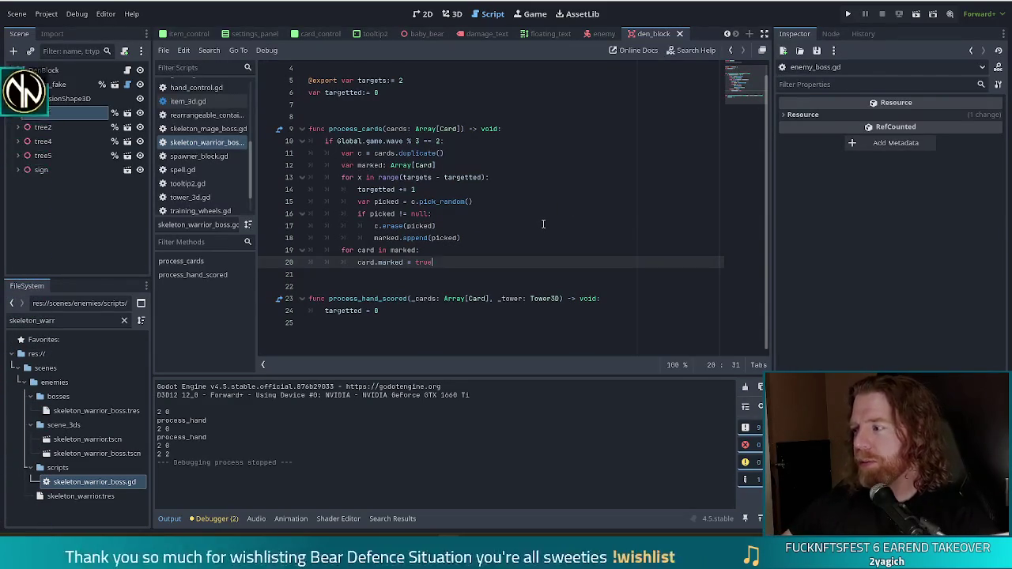
{"action": "left_click", "coordinate": [509, 227]}
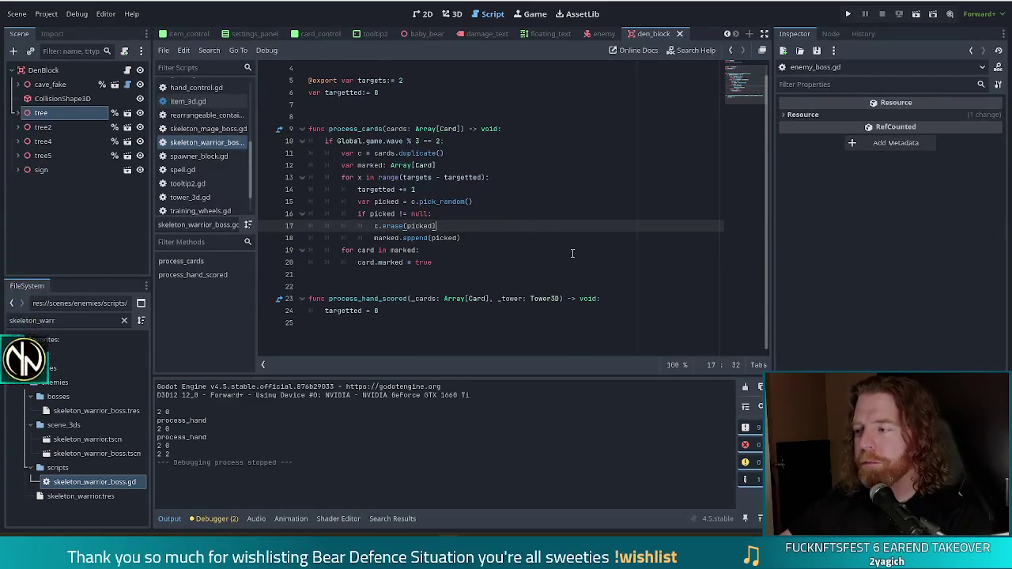
{"action": "scroll", "coordinate": [569, 251], "scroll_direction": "up", "scroll_amount": 2}
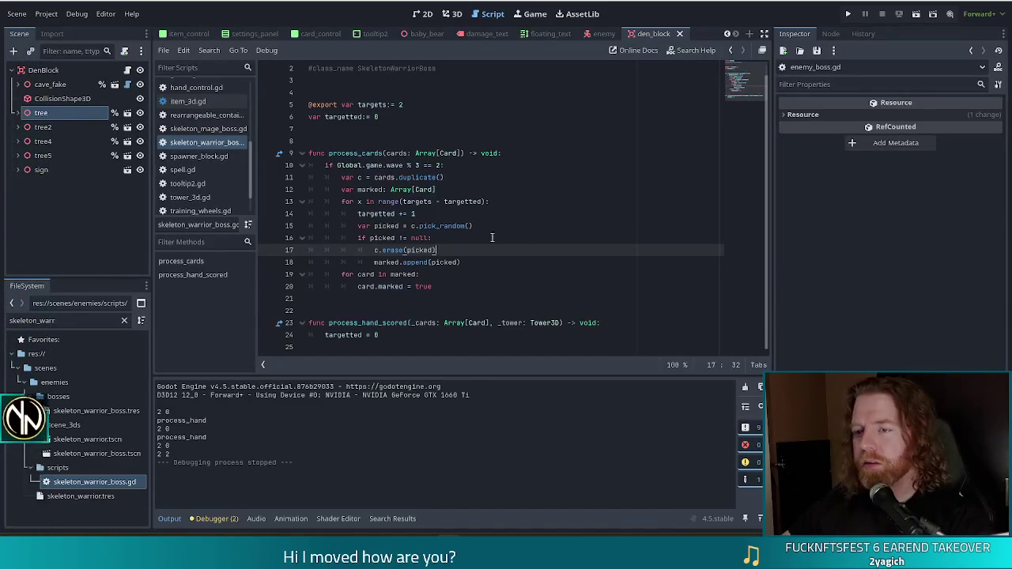
{"action": "left_click", "coordinate": [475, 213]}
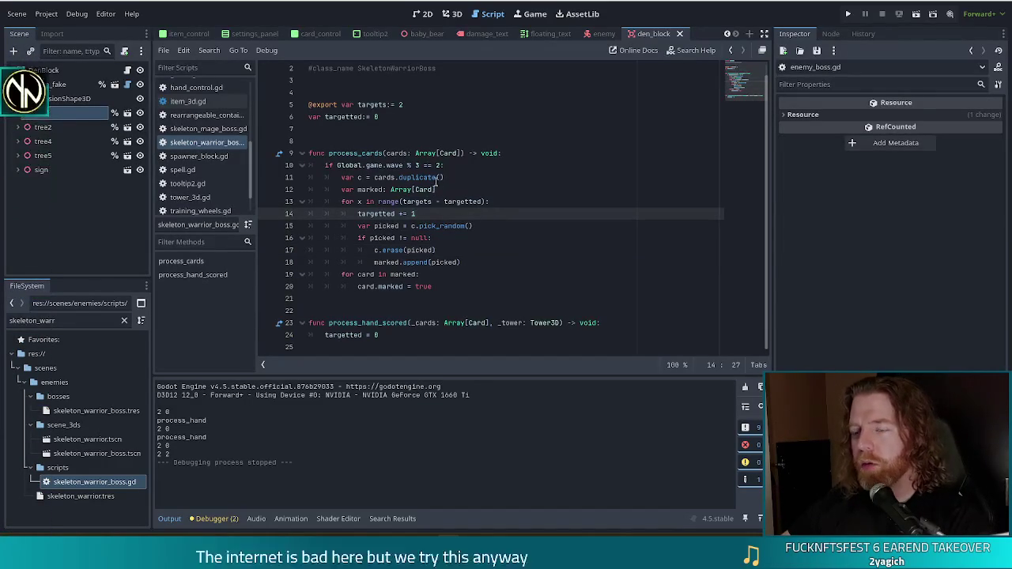
Open game.gd from the scripts list and jump to the top of the file.
{"action": "scroll", "coordinate": [197, 146], "scroll_direction": "up", "scroll_amount": 3}
{"action": "left_click", "coordinate": [189, 128]}
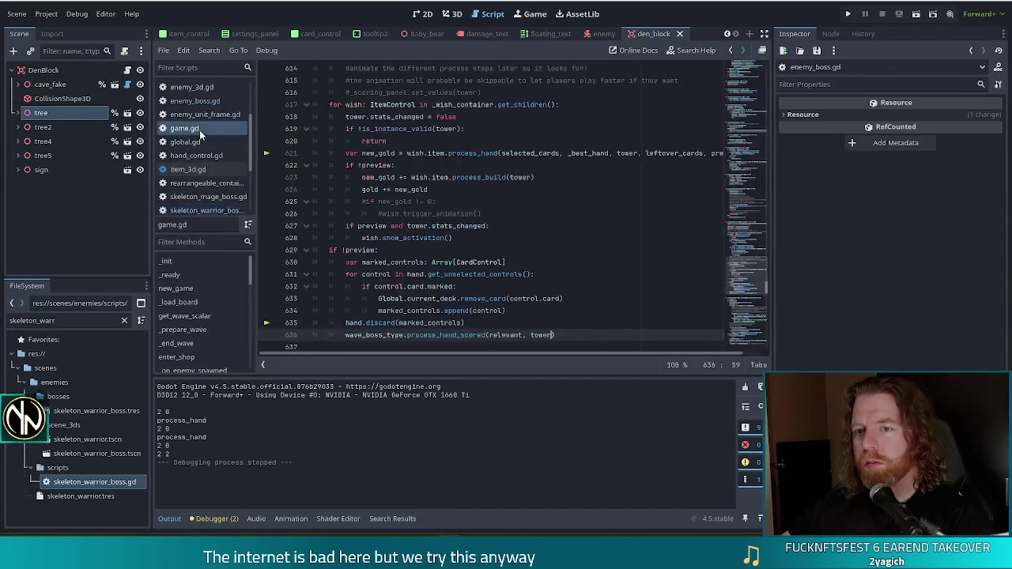
{"action": "left_click_drag", "start_coordinate": [753, 284], "coordinate": [748, 71]}
{"action": "left_click", "coordinate": [475, 190]}
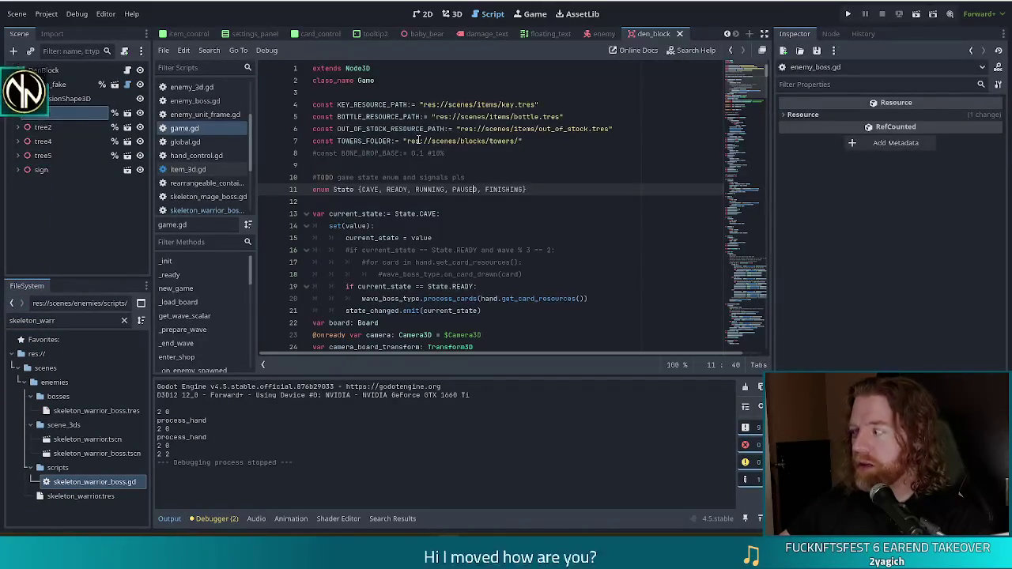
Place the caret after the brace on line 11 and bring up its editing options.
{"action": "mouse_move", "coordinate": [436, 145]}
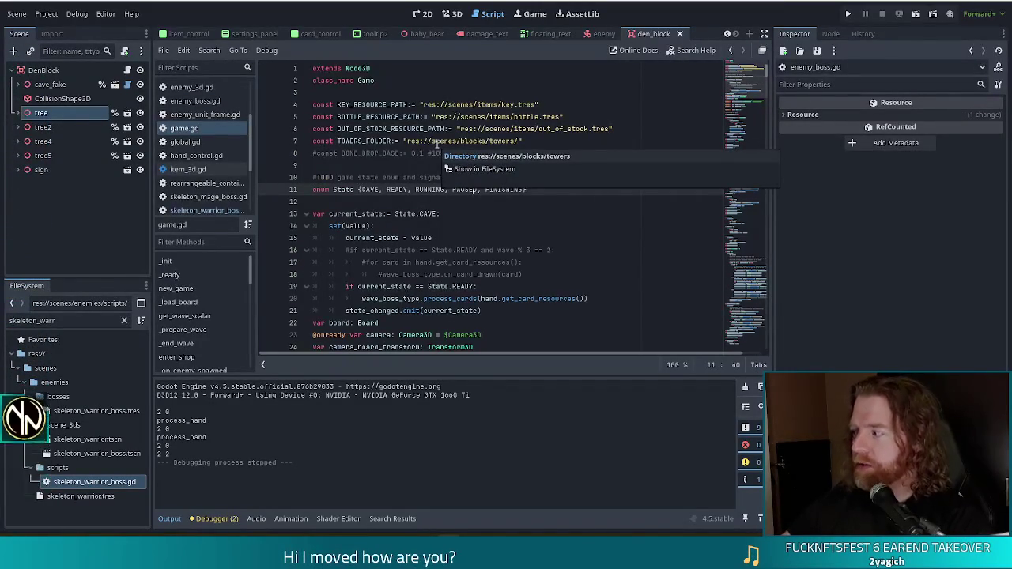
{"action": "left_click", "coordinate": [363, 190]}
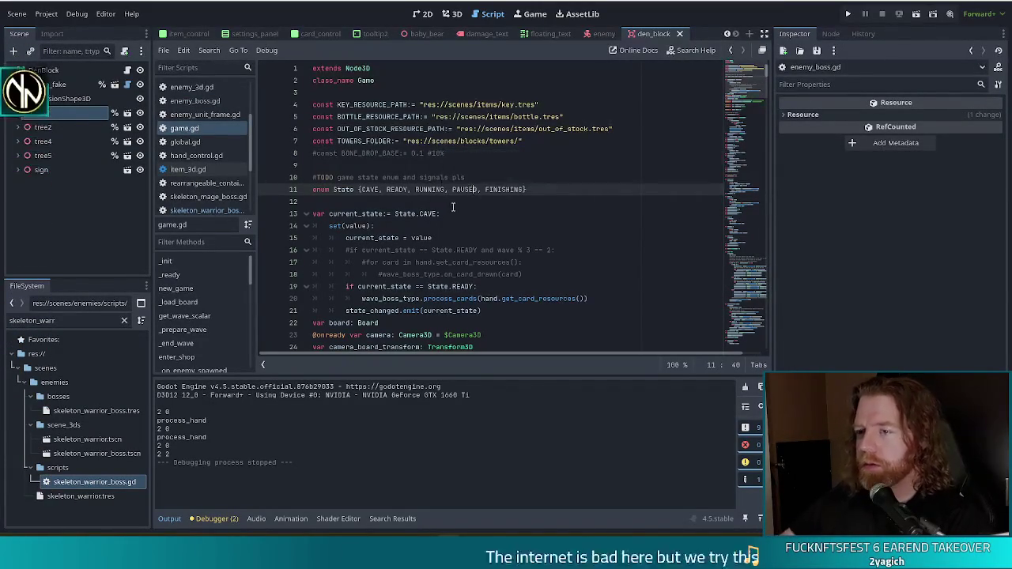
{"action": "right_click", "coordinate": [561, 190]}
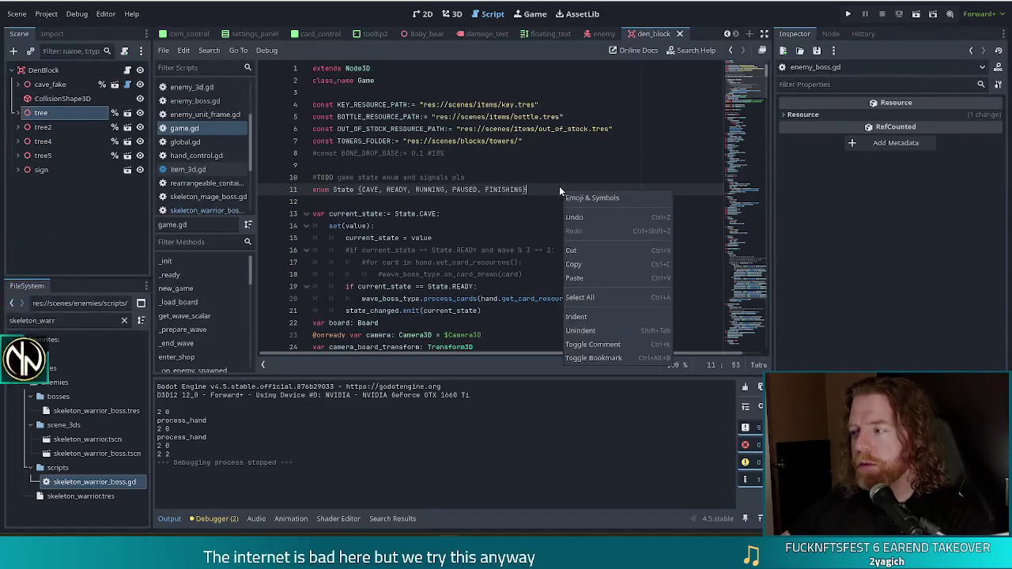
Dismiss the line 11 editing options and switch to the browser showing the Imgur post.
{"action": "left_click", "coordinate": [536, 188]}
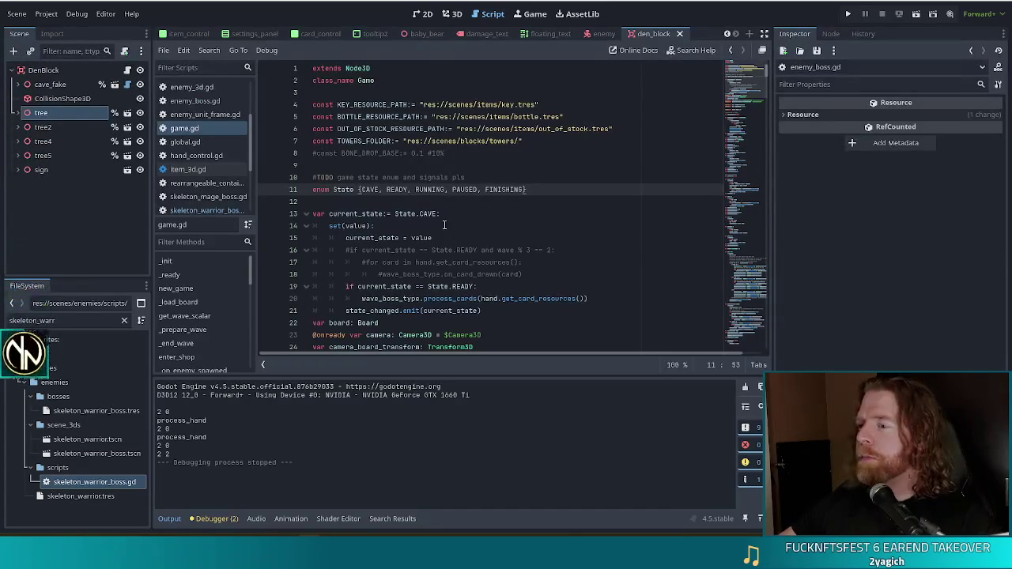
{"action": "key", "text": "alt+Tab"}
Shift the browser window left and maximize it, then switch back to the Godot editor.
{"action": "left_click_drag", "start_coordinate": [753, 13], "coordinate": [632, 7]}
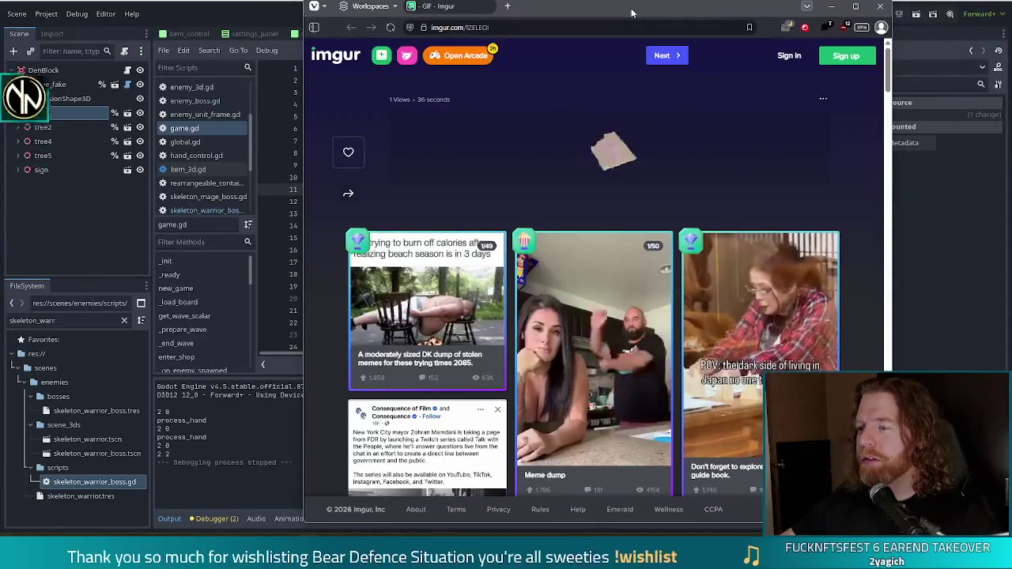
{"action": "double_click", "coordinate": [631, 8]}
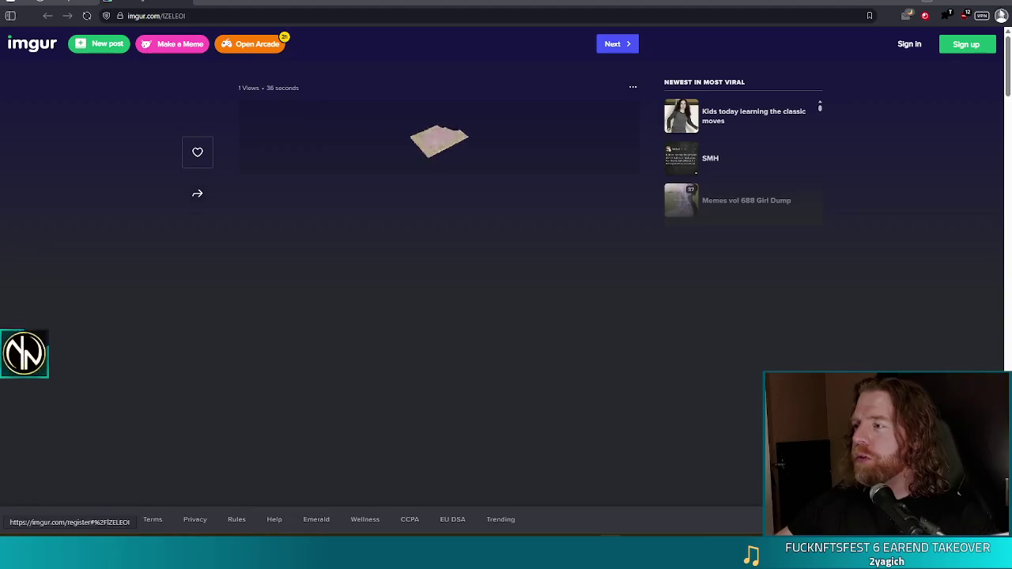
{"action": "key", "text": "alt+Tab"}
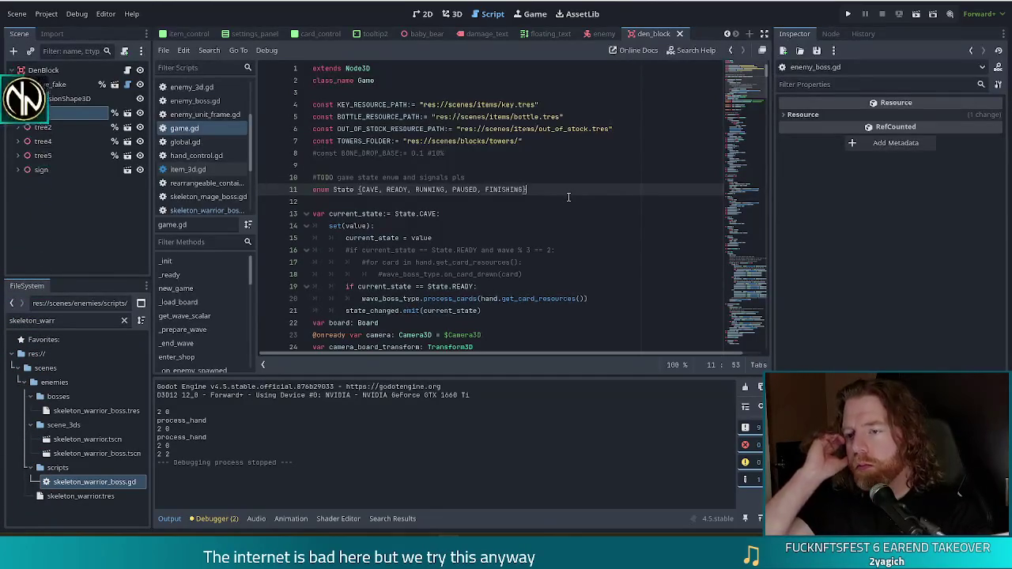
Start a new variable named scored_suits below the Tags.new() line in game.gd.
{"action": "scroll", "coordinate": [553, 195], "scroll_direction": "down", "scroll_amount": 1}
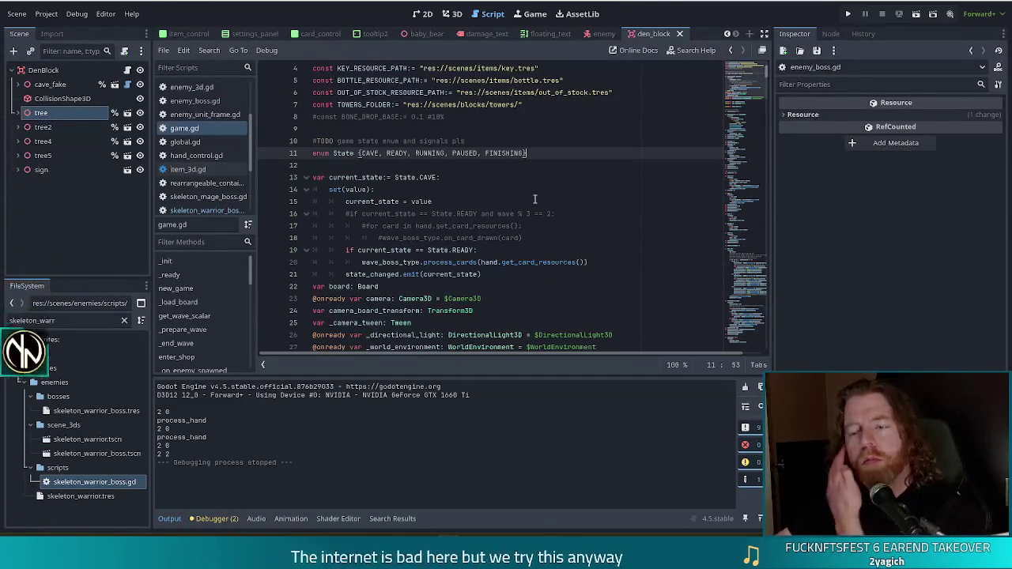
{"action": "scroll", "coordinate": [530, 191], "scroll_direction": "down", "scroll_amount": 1}
{"action": "scroll", "coordinate": [529, 191], "scroll_direction": "down", "scroll_amount": 2}
{"action": "scroll", "coordinate": [474, 226], "scroll_direction": "down", "scroll_amount": 3}
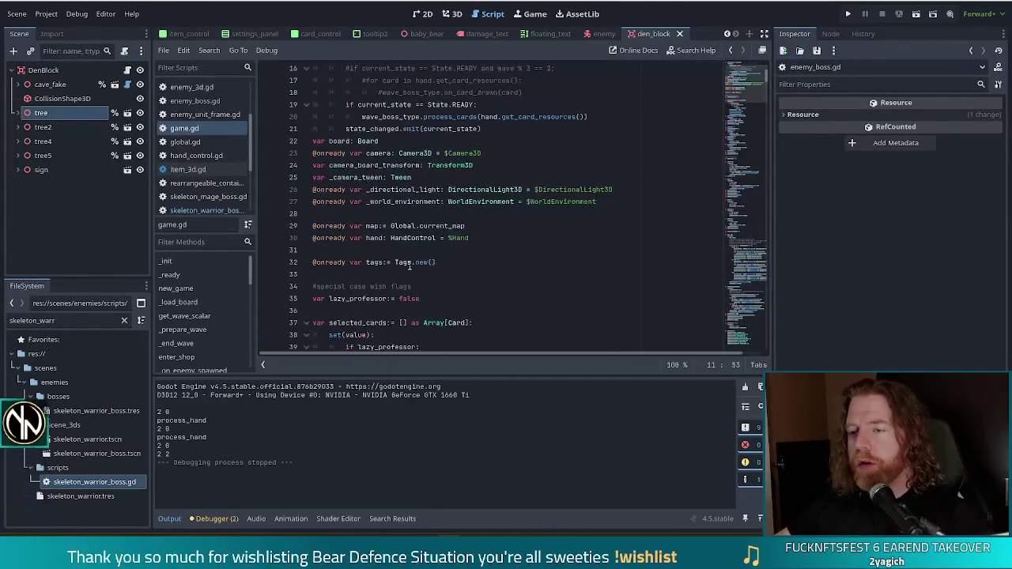
{"action": "left_click", "coordinate": [468, 267]}
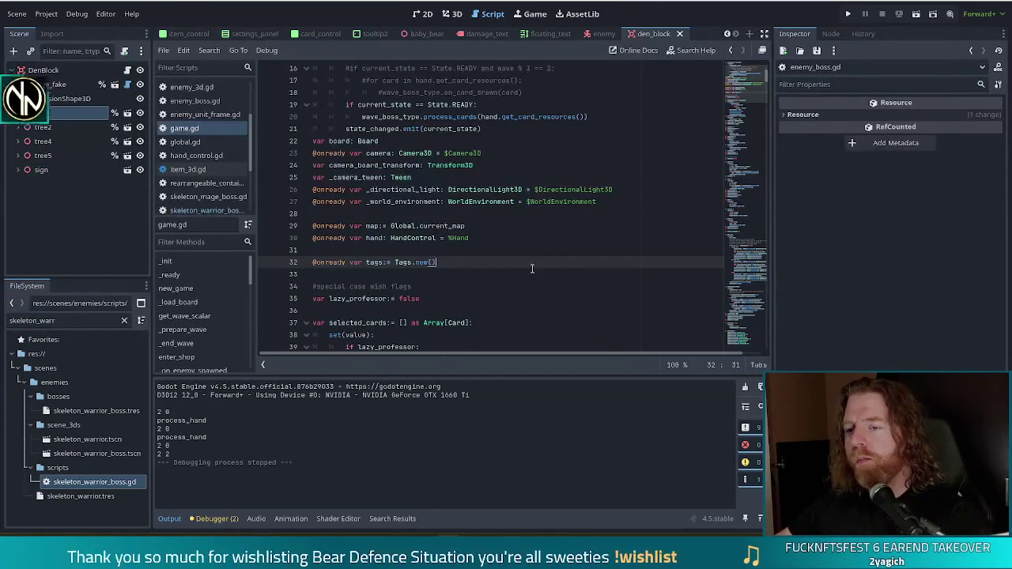
{"action": "scroll", "coordinate": [532, 268], "scroll_direction": "down", "scroll_amount": 1}
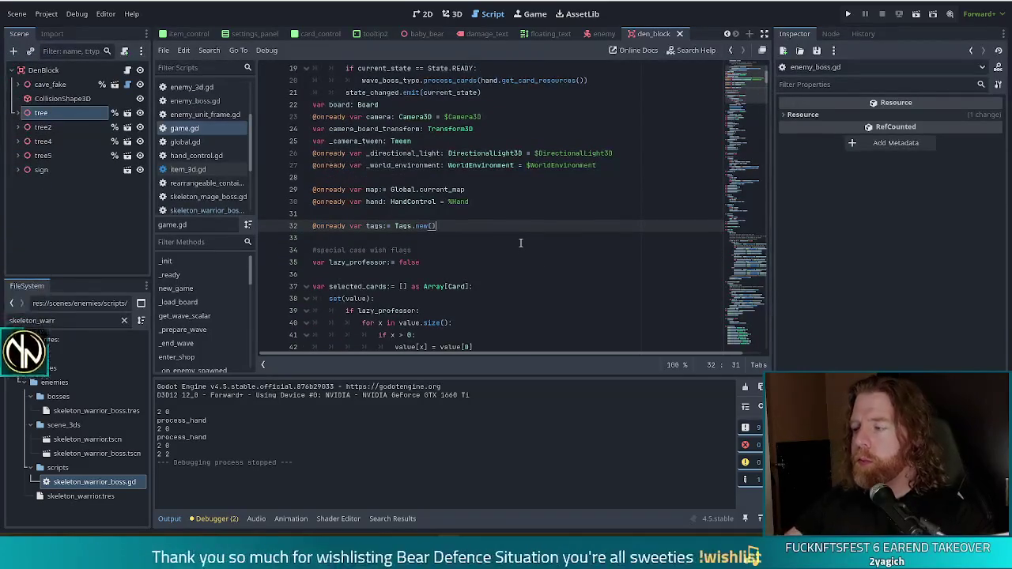
{"action": "key", "text": "Return"}
{"action": "key", "text": "Return"}
{"action": "type", "text": "var suit"}
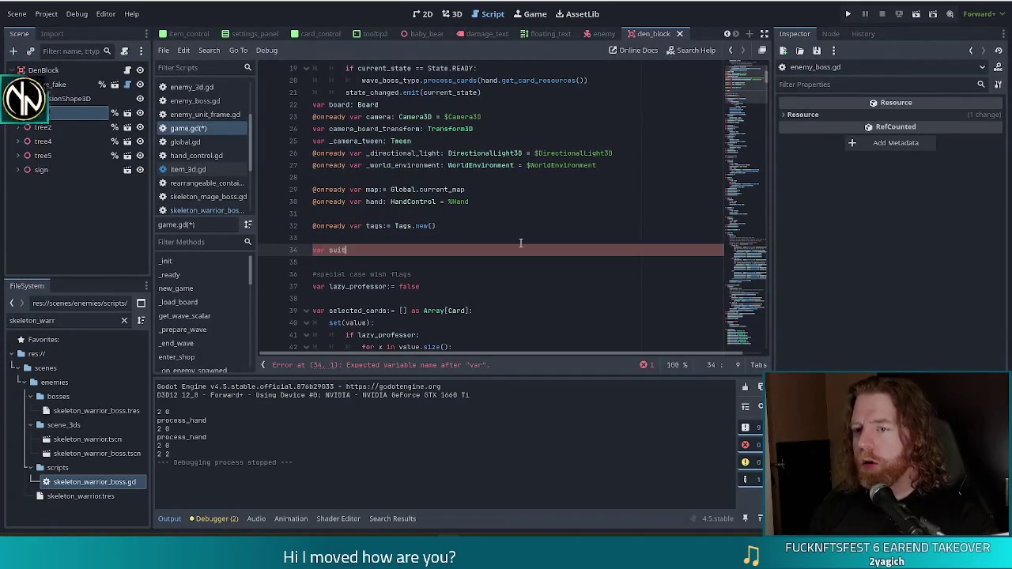
{"action": "key", "text": "BackSpace"}
{"action": "key", "text": "BackSpace"}
{"action": "key", "text": "BackSpace"}
{"action": "type", "text": "c"}
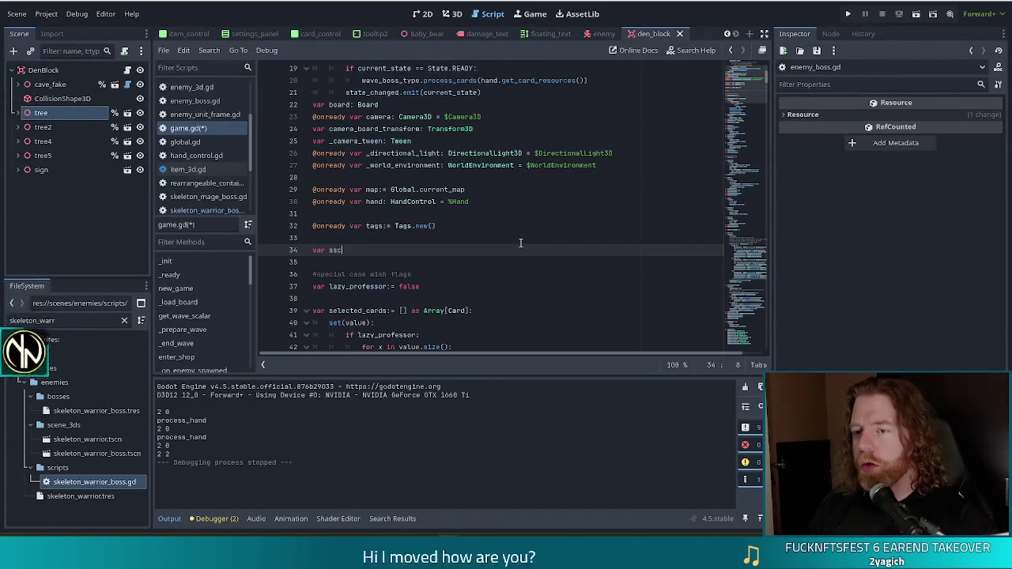
{"action": "type", "text": "ored_suit"}
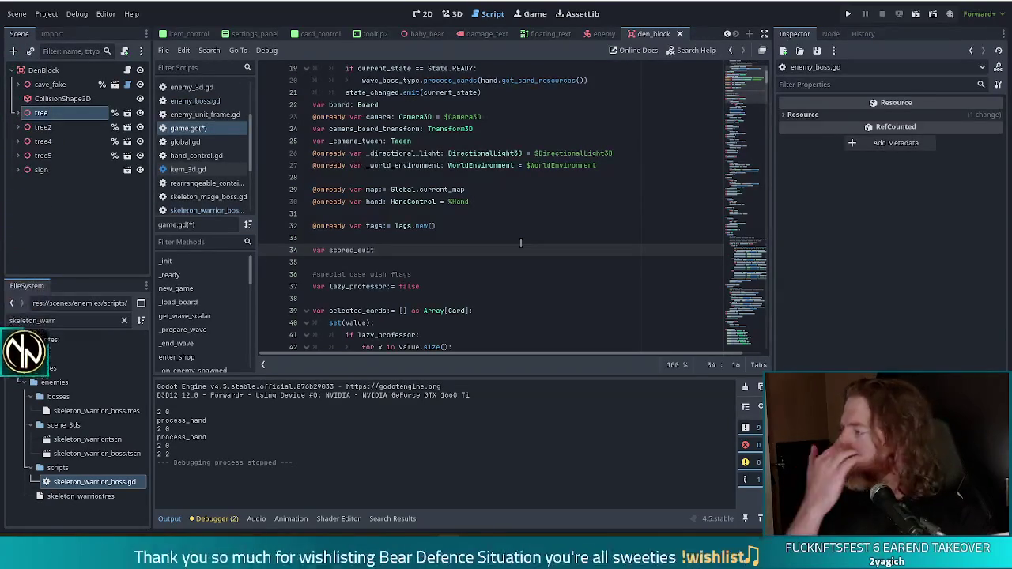
{"action": "type", "text": "s"}
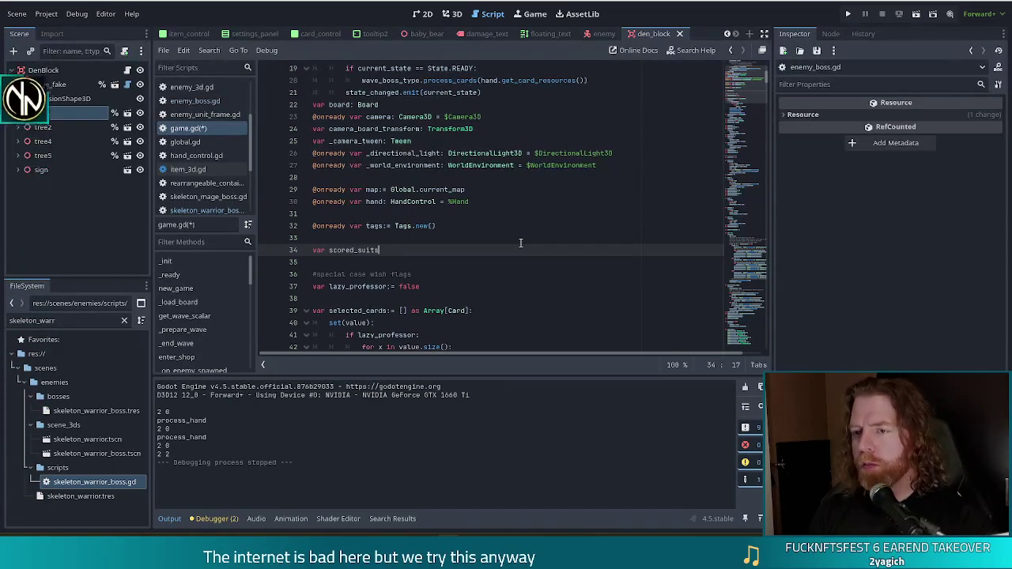
Initialize scored_suits with {Card.Suit.EARTH: 0}, putting the closing brace on its own line.
{"action": "type", "text": "{"}
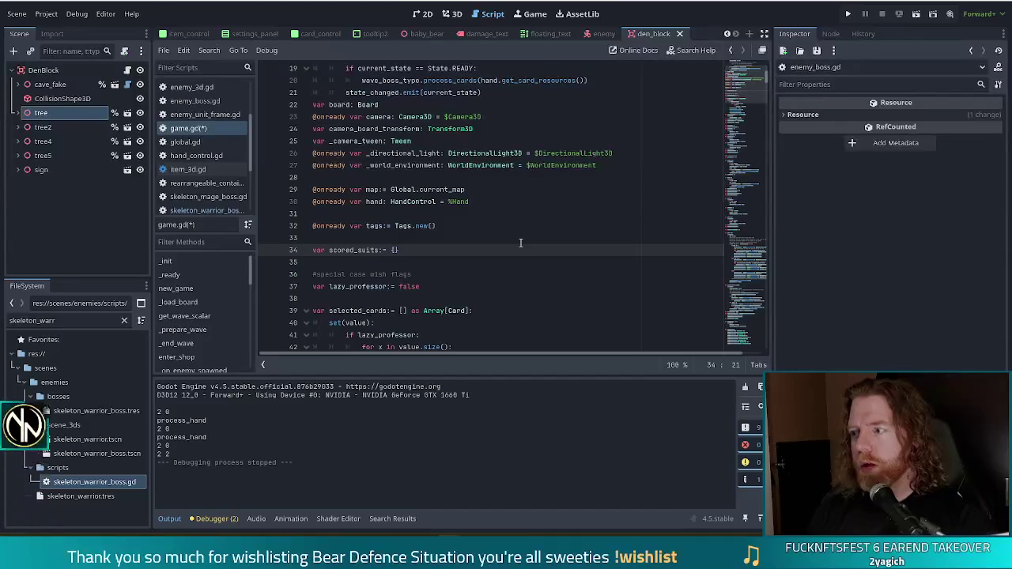
{"action": "type", "text": "Card."}
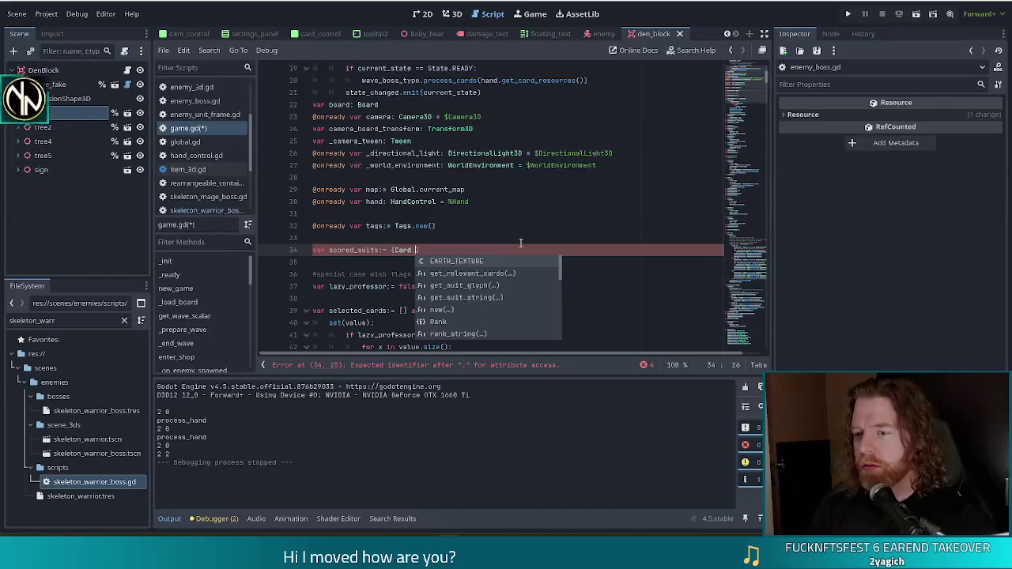
{"action": "type", "text": "Sui"}
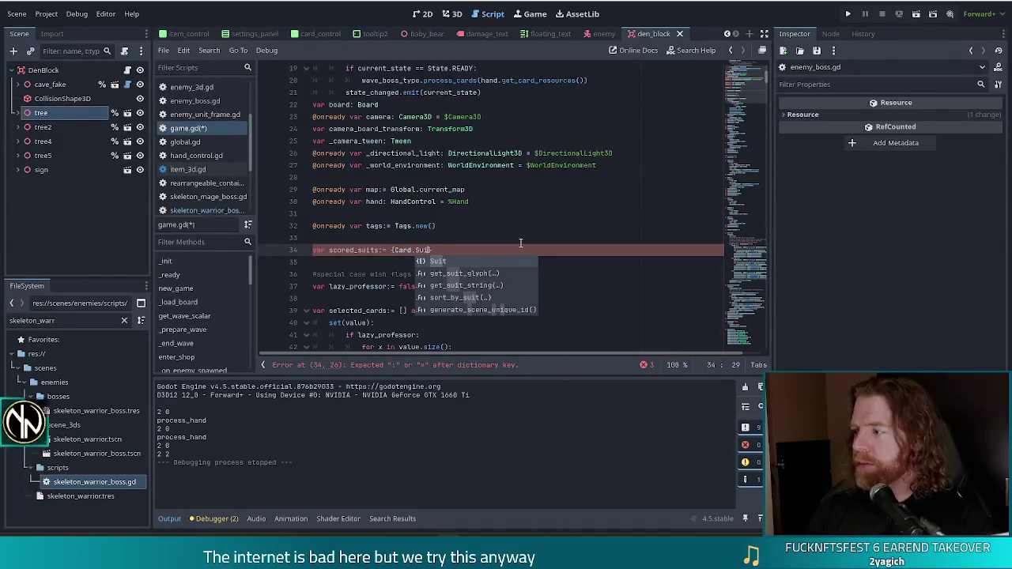
{"action": "type", "text": "t."}
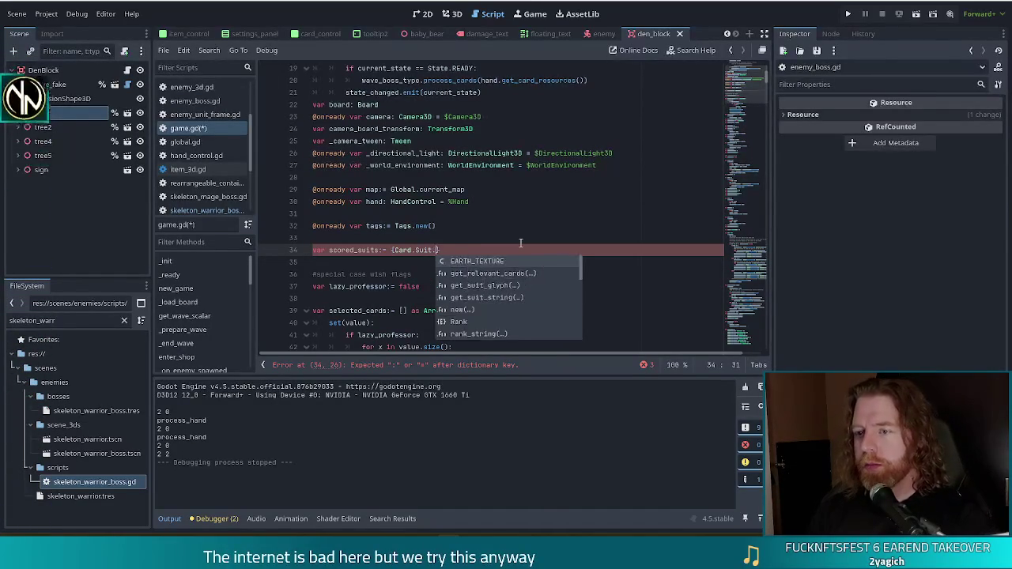
{"action": "type", "text": "EA"}
{"action": "key", "text": "Return"}
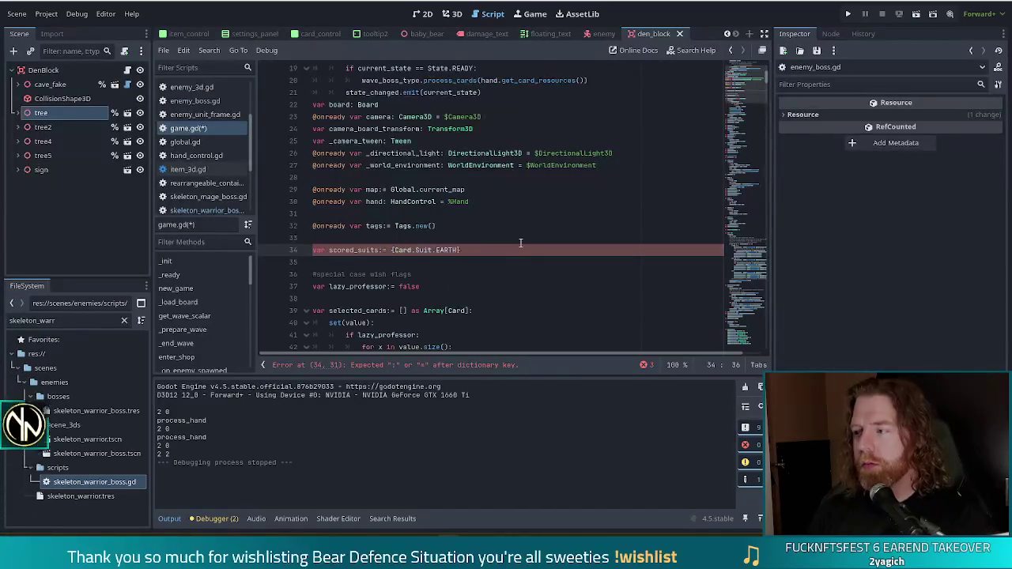
{"action": "type", "text": "= 0"}
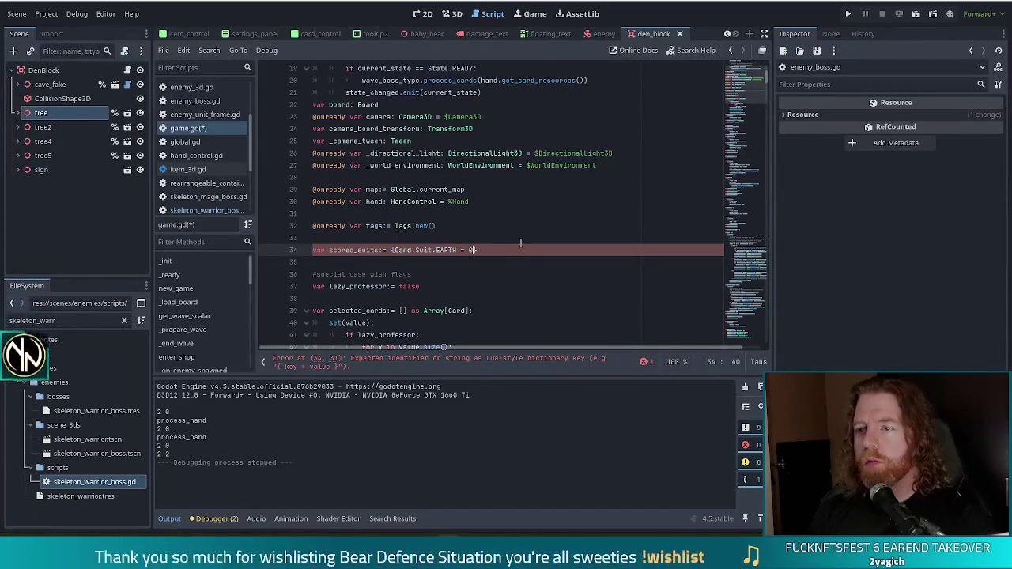
{"action": "key", "text": "BackSpace"}
{"action": "key", "text": "BackSpace"}
{"action": "key", "text": "BackSpace"}
{"action": "type", "text": ": 0"}
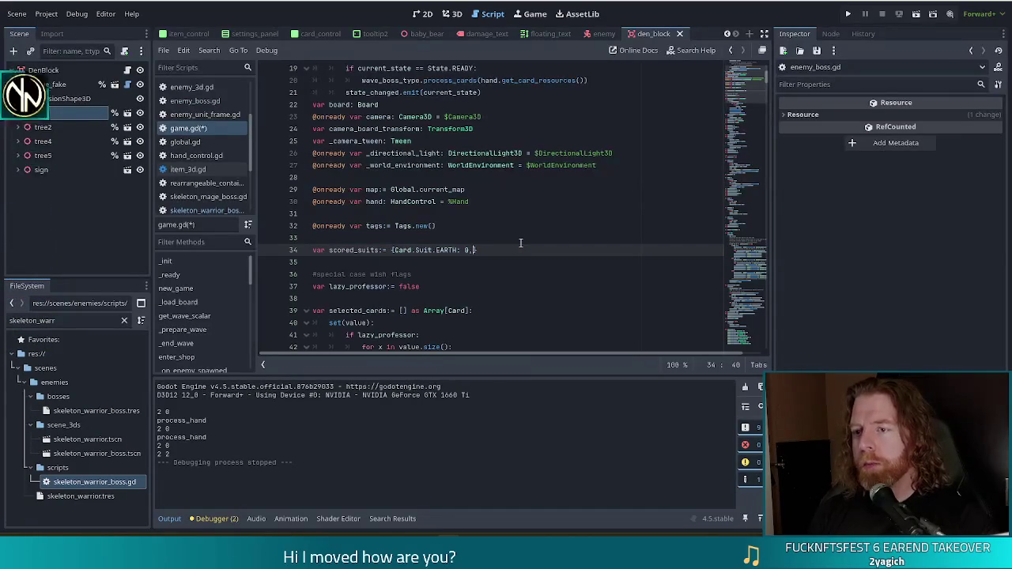
{"action": "key", "text": "Return"}
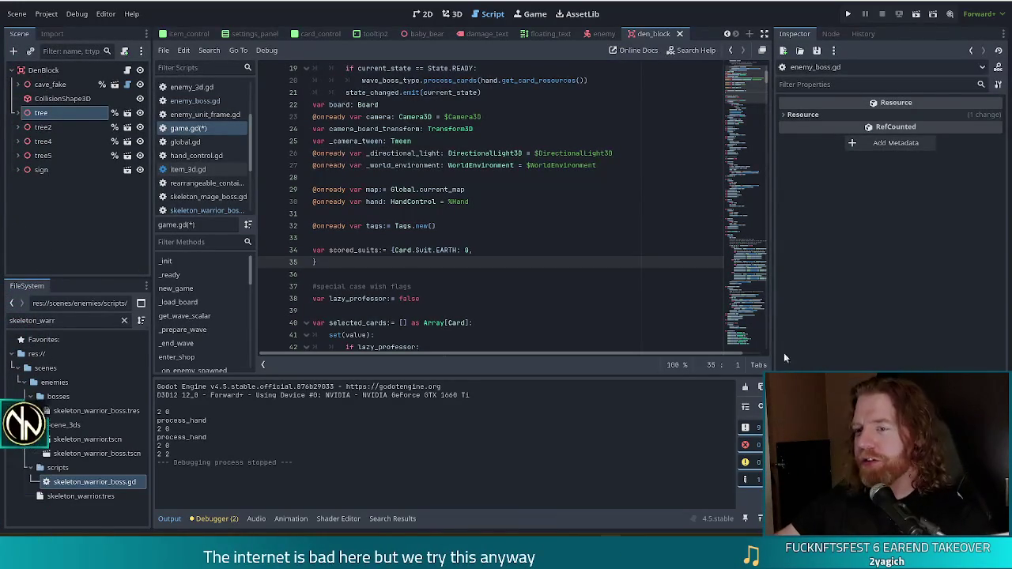
{"action": "left_click", "coordinate": [394, 250]}
Put the EARTH entry on its own line and add Card.Suit.FIRE: 0 below it.
{"action": "key", "text": "Return"}
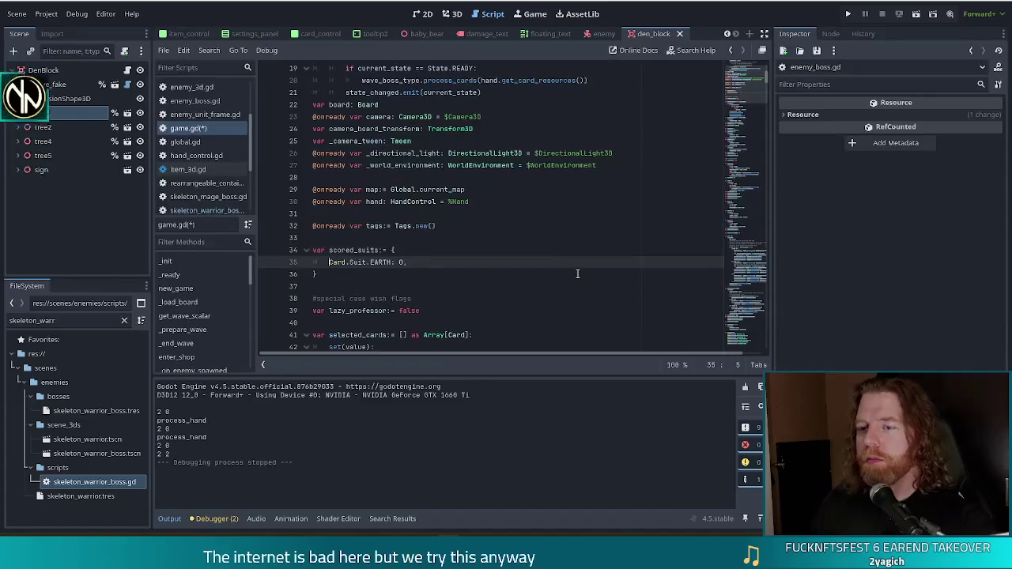
{"action": "key", "text": "End"}
{"action": "key", "text": "Return"}
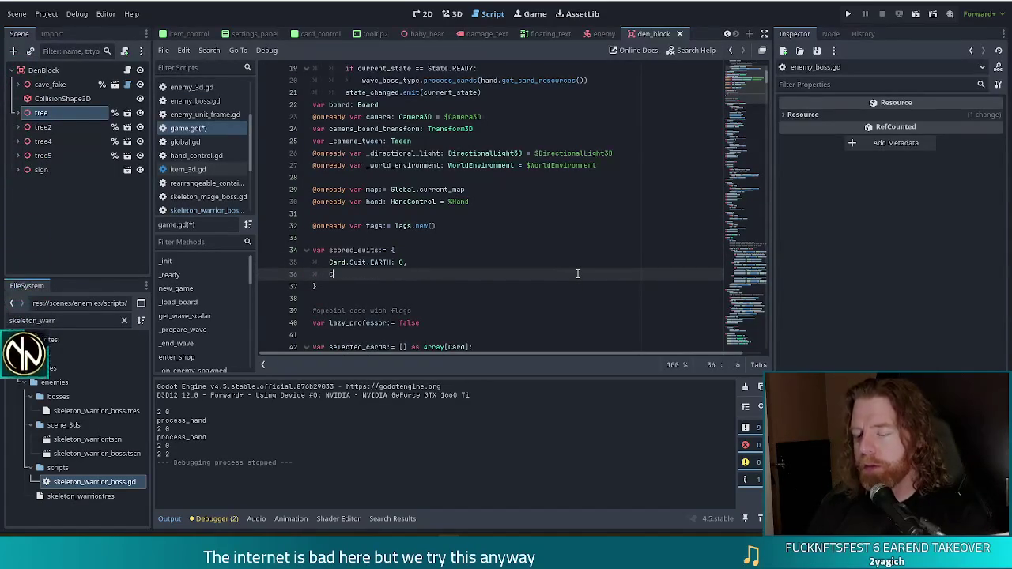
{"action": "type", "text": "Card.Suit"}
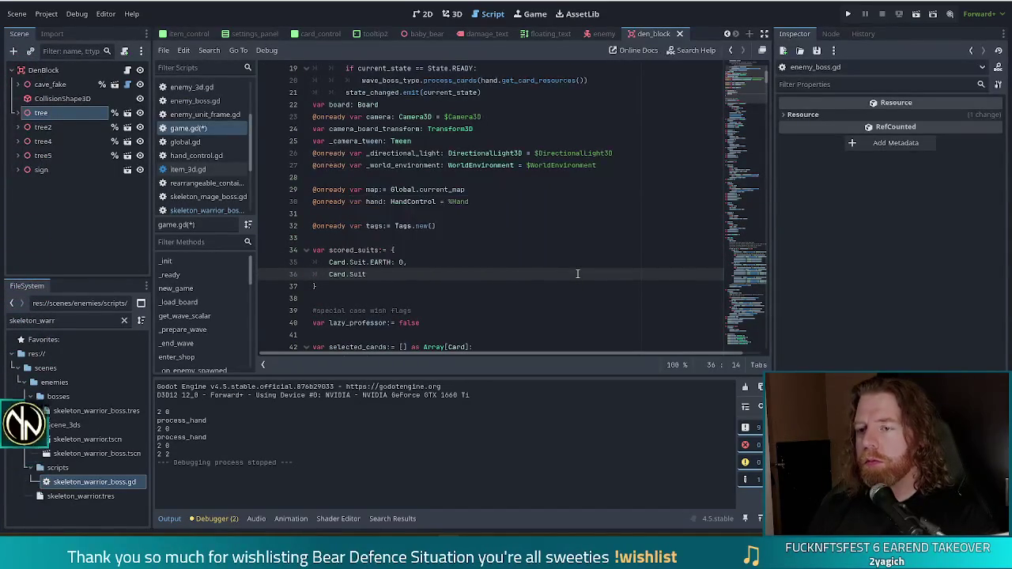
{"action": "type", "text": ".FI"}
{"action": "key", "text": "Return"}
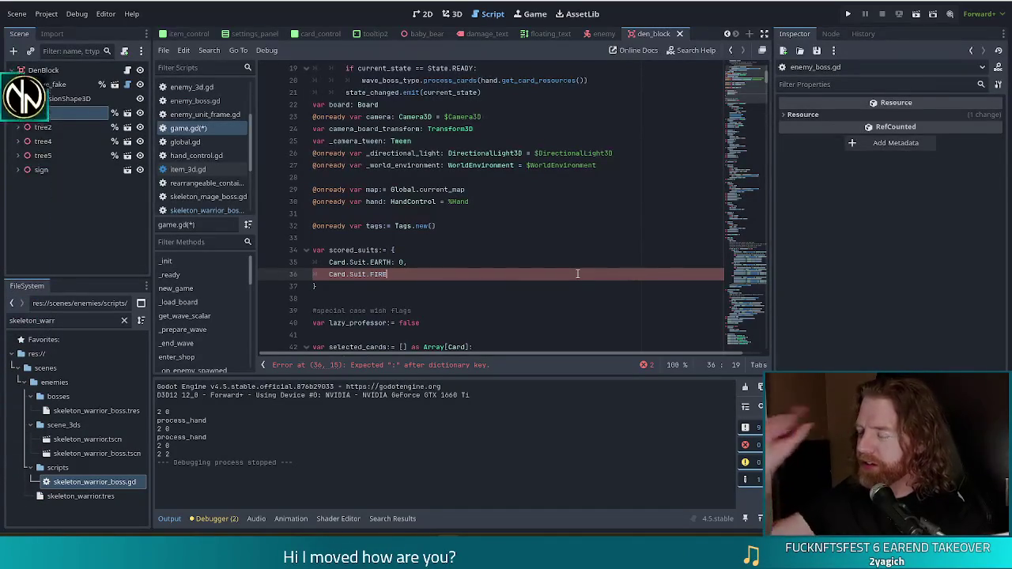
{"action": "type", "text": ": "}
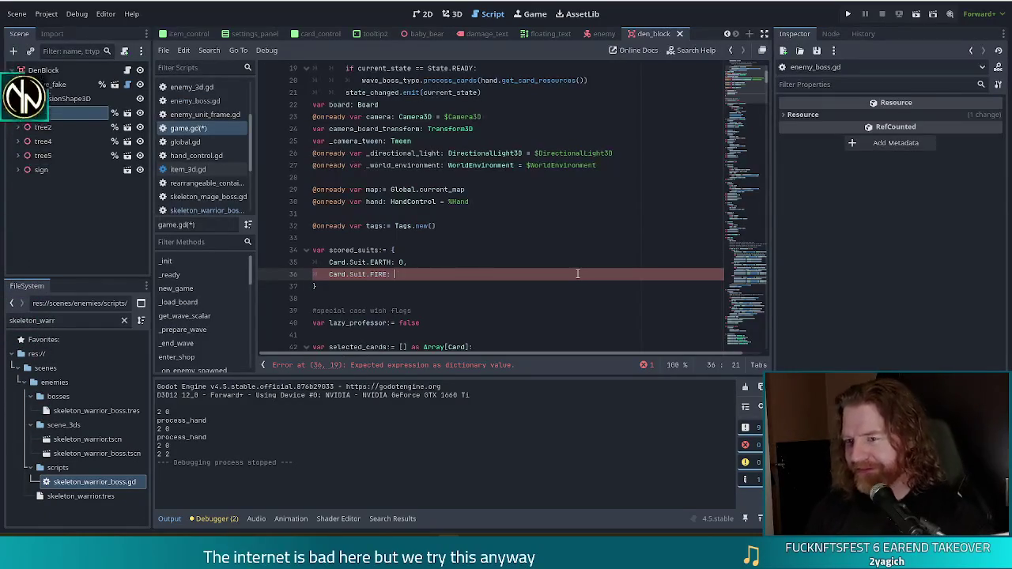
{"action": "type", "text": "0,"}
Add WIND and WATER entries set to 0 and save game.gd.
{"action": "key", "text": "Return"}
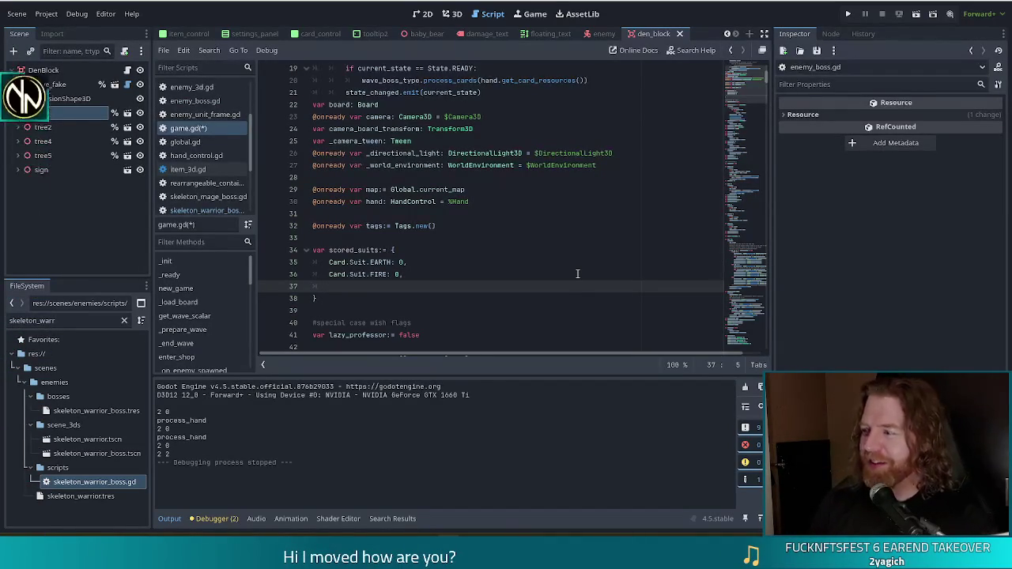
{"action": "type", "text": "Card.Sui"}
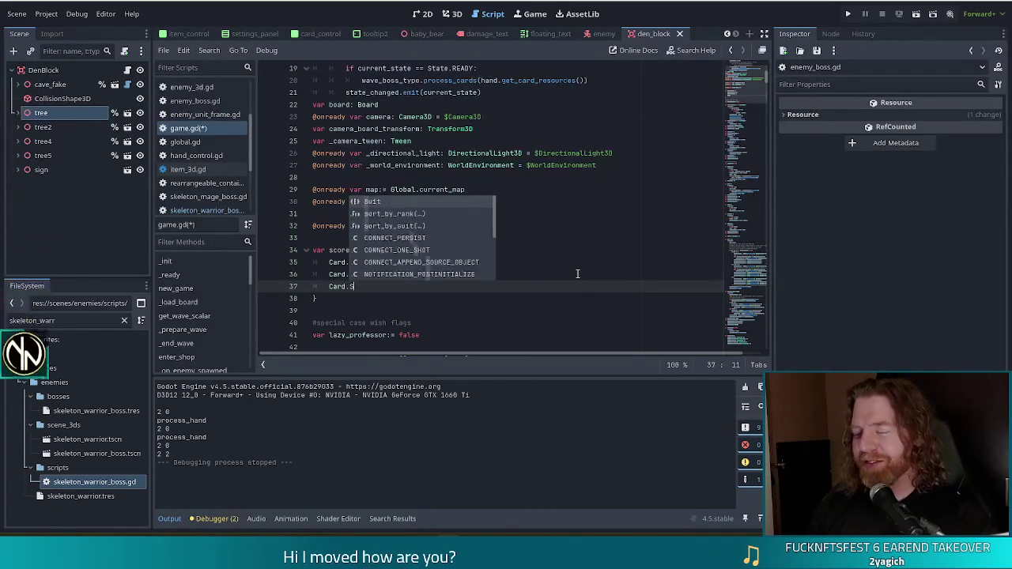
{"action": "type", "text": "t."}
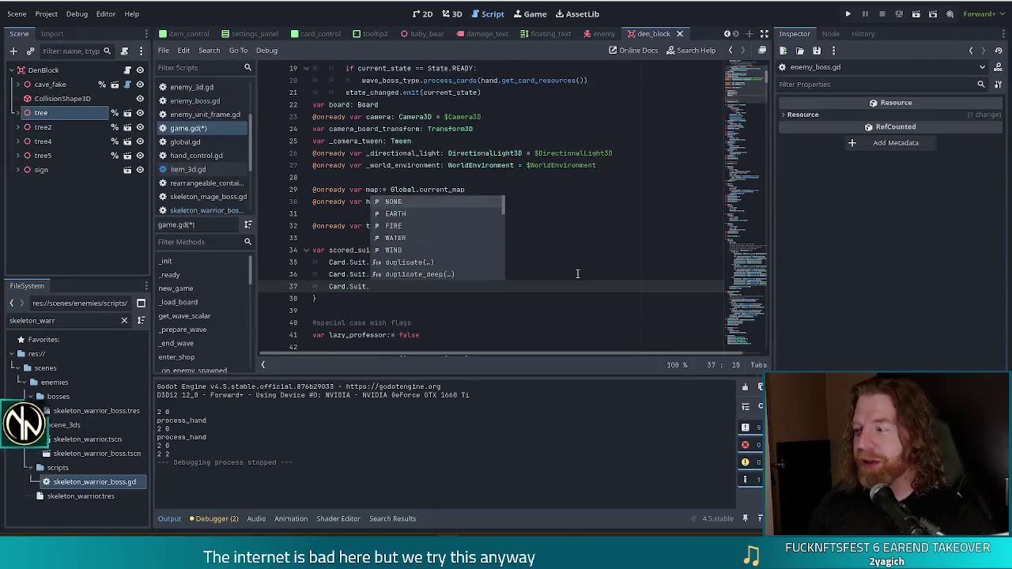
{"action": "type", "text": "WIND: 0"}
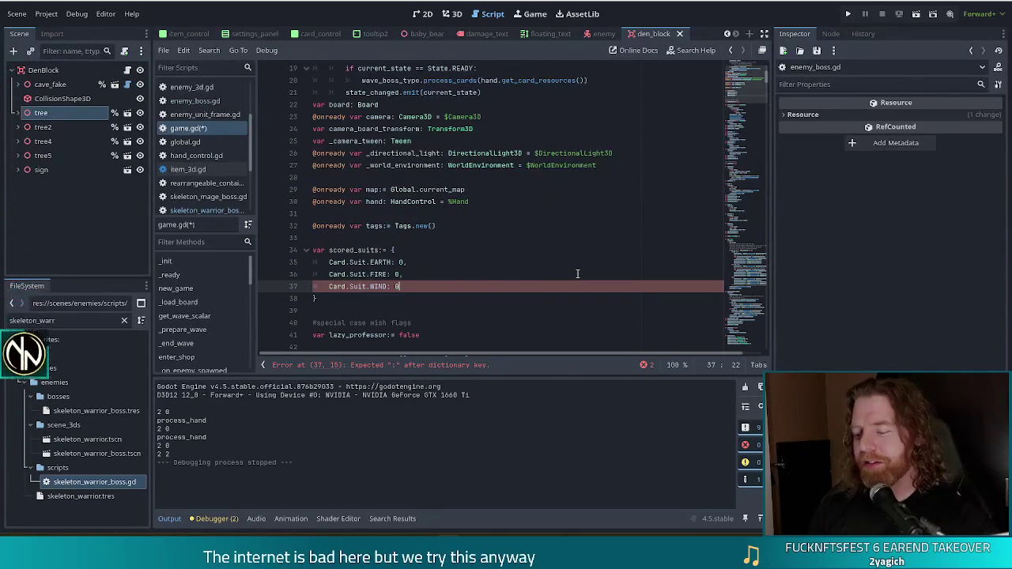
{"action": "type", "text": ","}
{"action": "key", "text": "Return"}
{"action": "type", "text": "Card.Suit."}
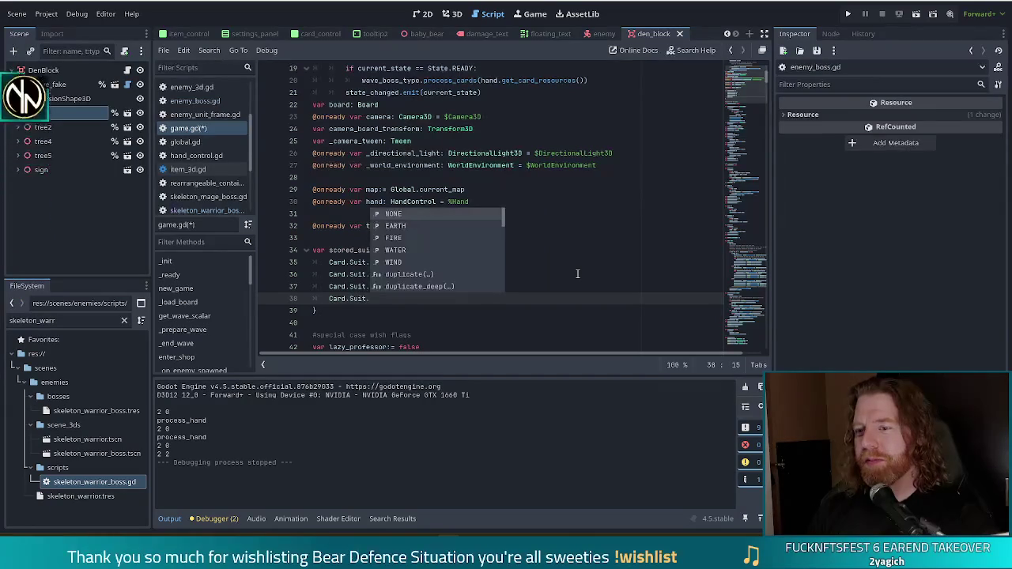
{"action": "type", "text": "WAR"}
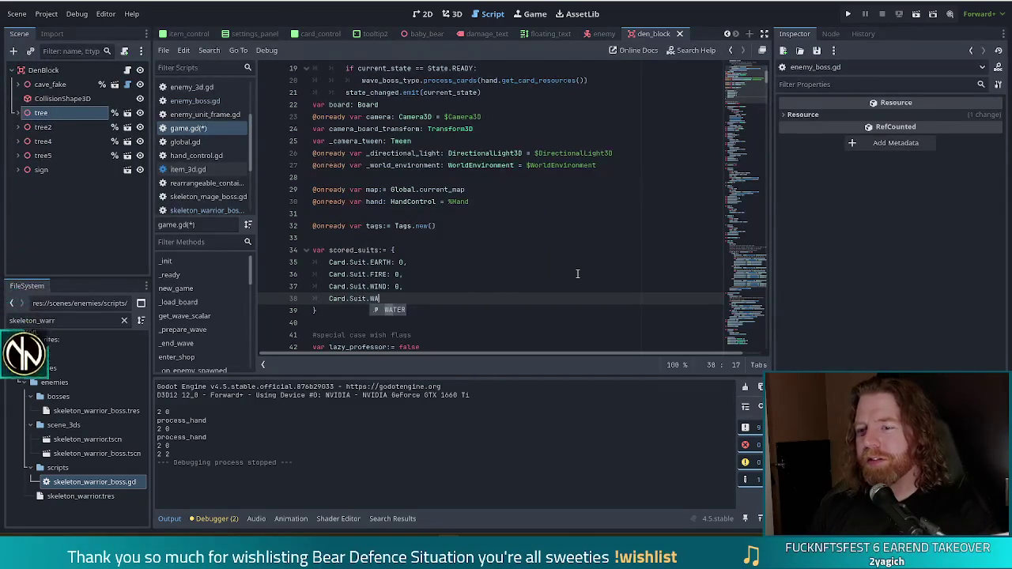
{"action": "key", "text": "Return"}
{"action": "type", "text": ": 0"}
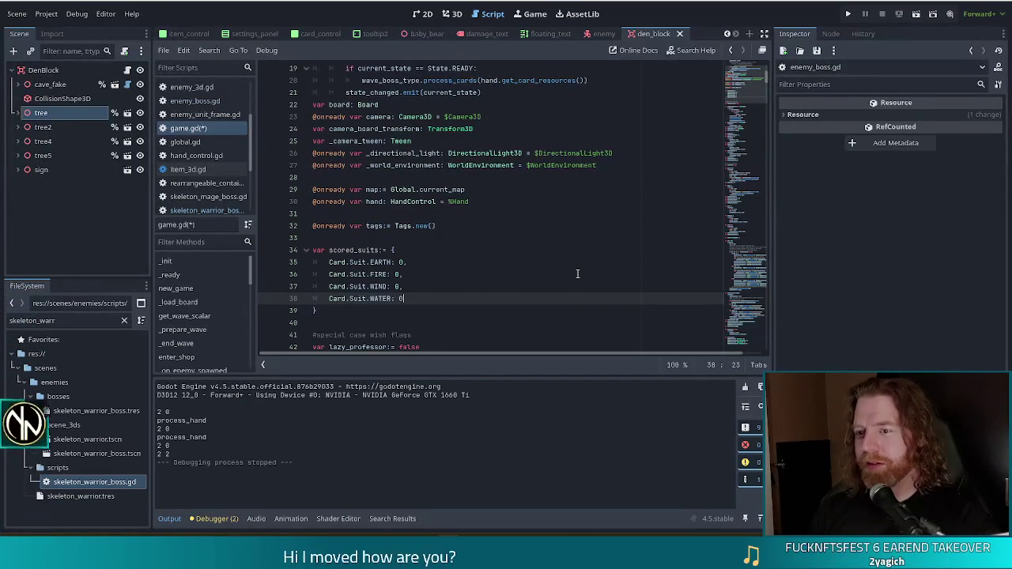
{"action": "type", "text": ","}
{"action": "key", "text": "ctrl+s"}
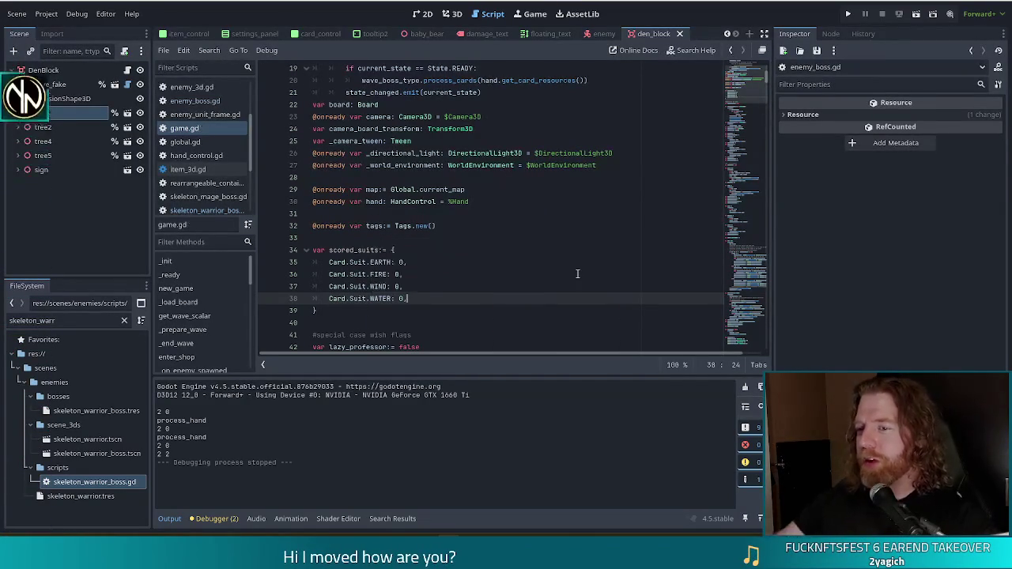
{"action": "left_click", "coordinate": [478, 237]}
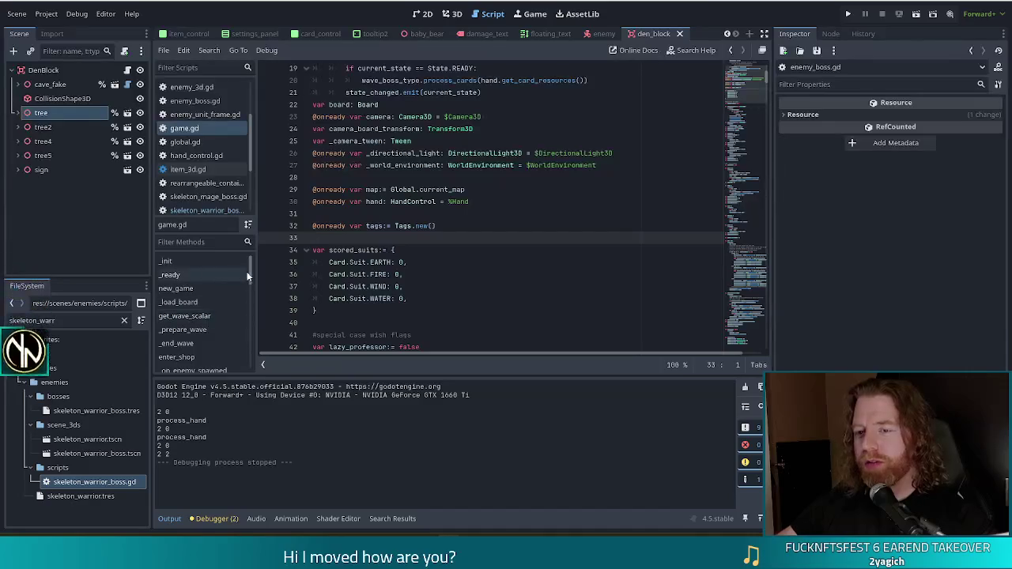
Jump to _score_card from the Filter Methods list and move the caret to line 657.
{"action": "left_click_drag", "start_coordinate": [251, 273], "coordinate": [243, 340]}
{"action": "left_click", "coordinate": [178, 306]}
{"action": "left_click", "coordinate": [500, 270]}
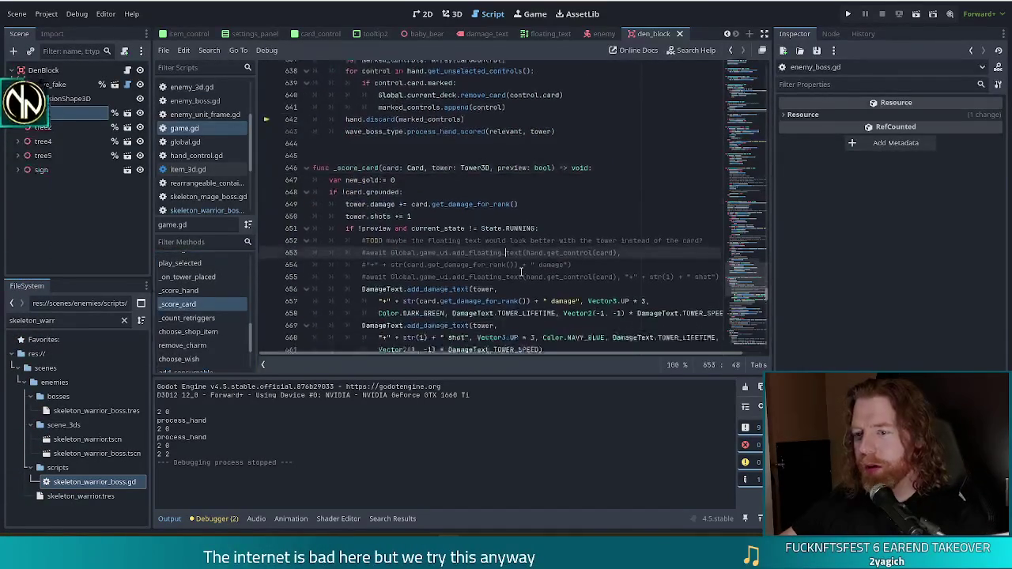
{"action": "scroll", "coordinate": [499, 256], "scroll_direction": "down", "scroll_amount": 2}
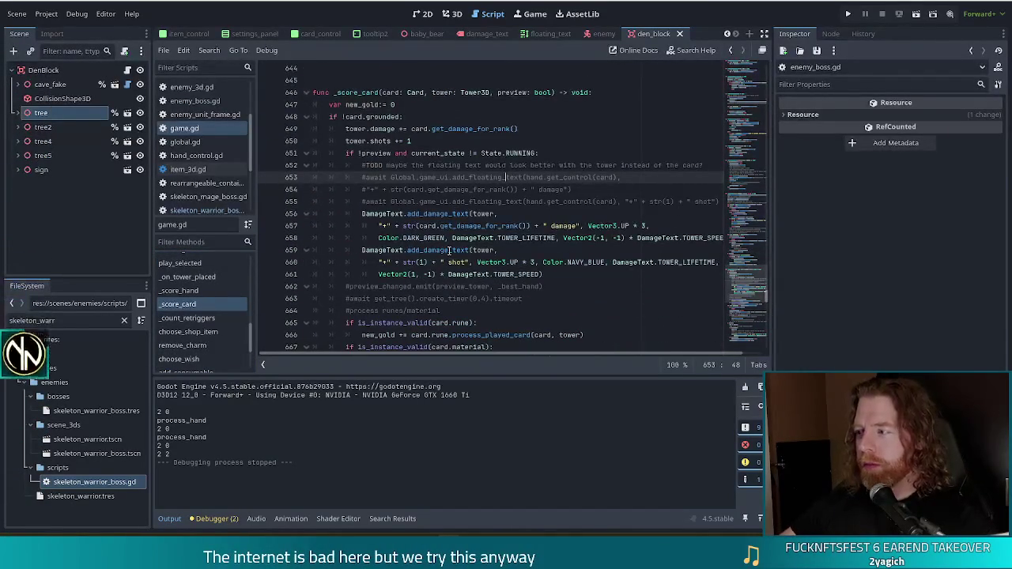
{"action": "mouse_move", "coordinate": [450, 252]}
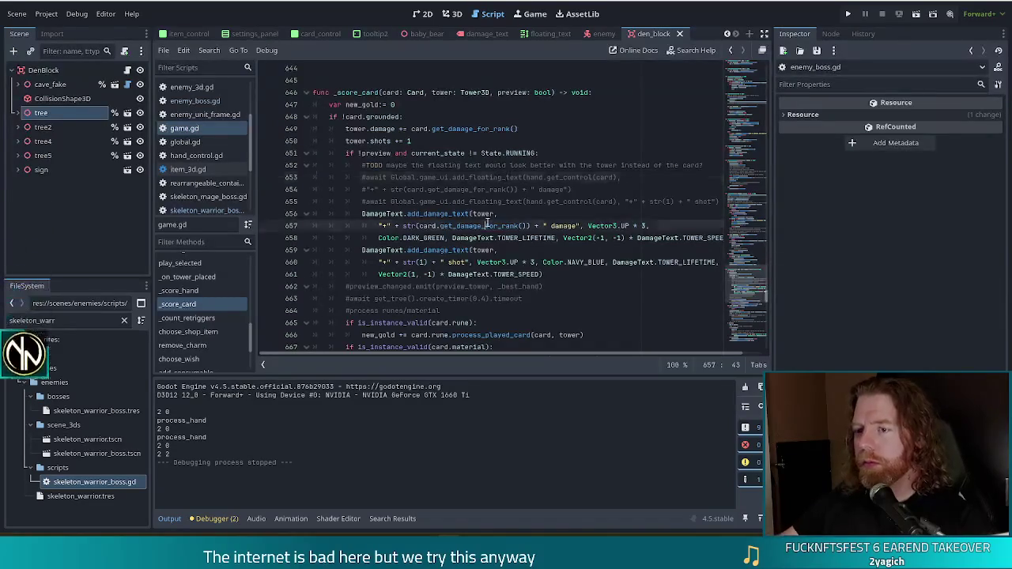
{"action": "key", "text": "Down"}
{"action": "key", "text": "Down"}
{"action": "key", "text": "Down"}
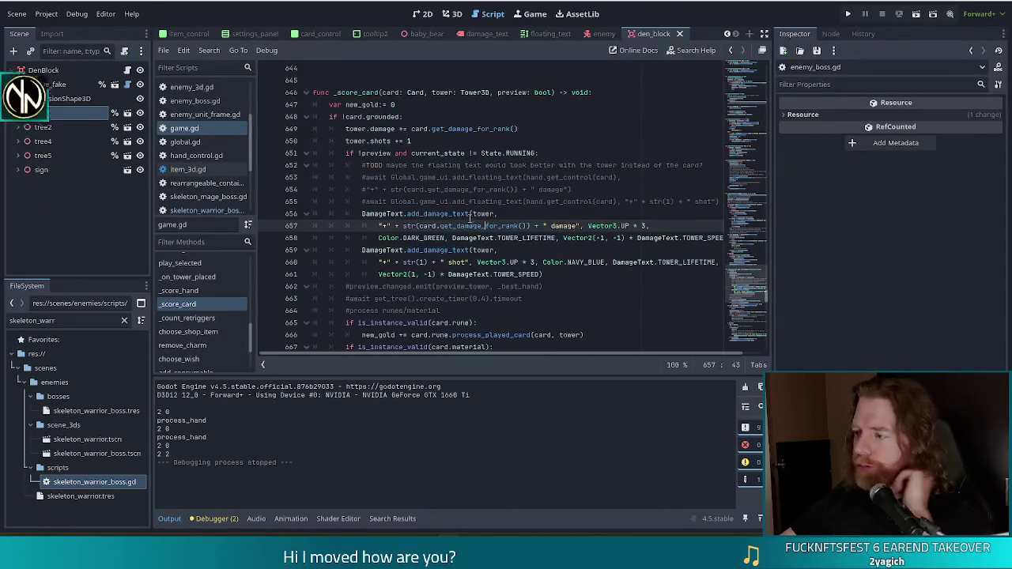
{"action": "mouse_move", "coordinate": [460, 226]}
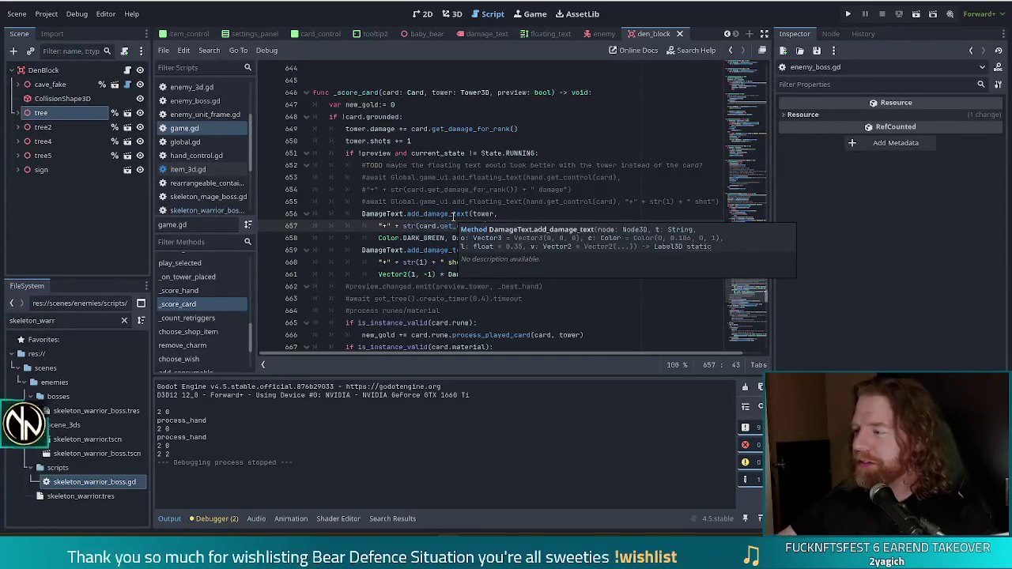
{"action": "left_click", "coordinate": [558, 237]}
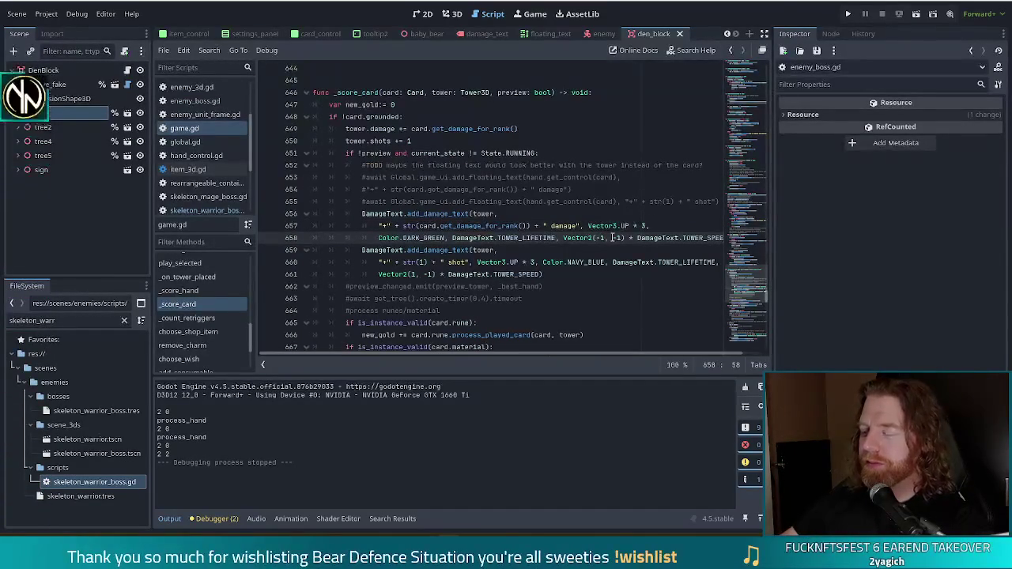
{"action": "left_click", "coordinate": [657, 225]}
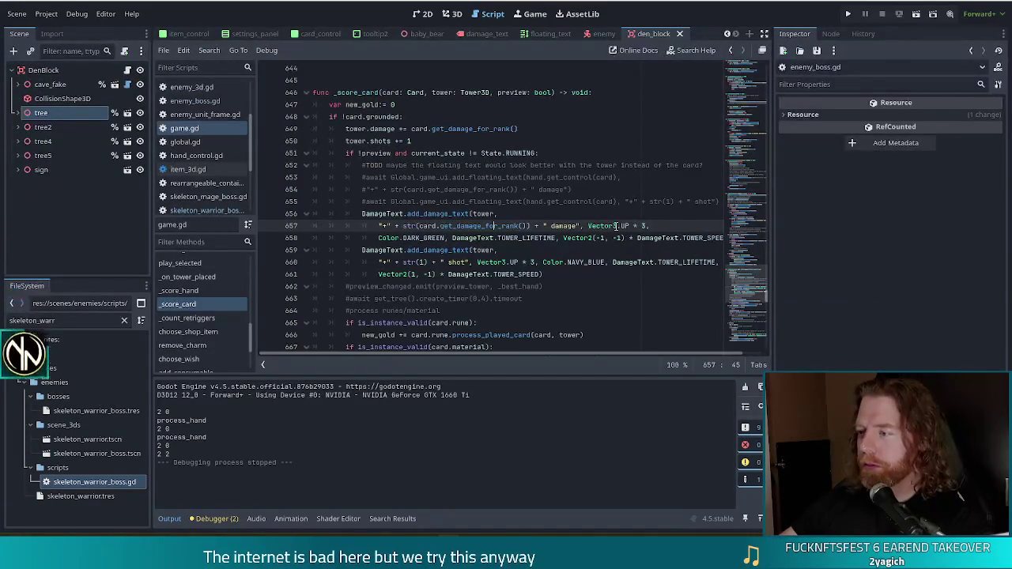
{"action": "mouse_move", "coordinate": [616, 226]}
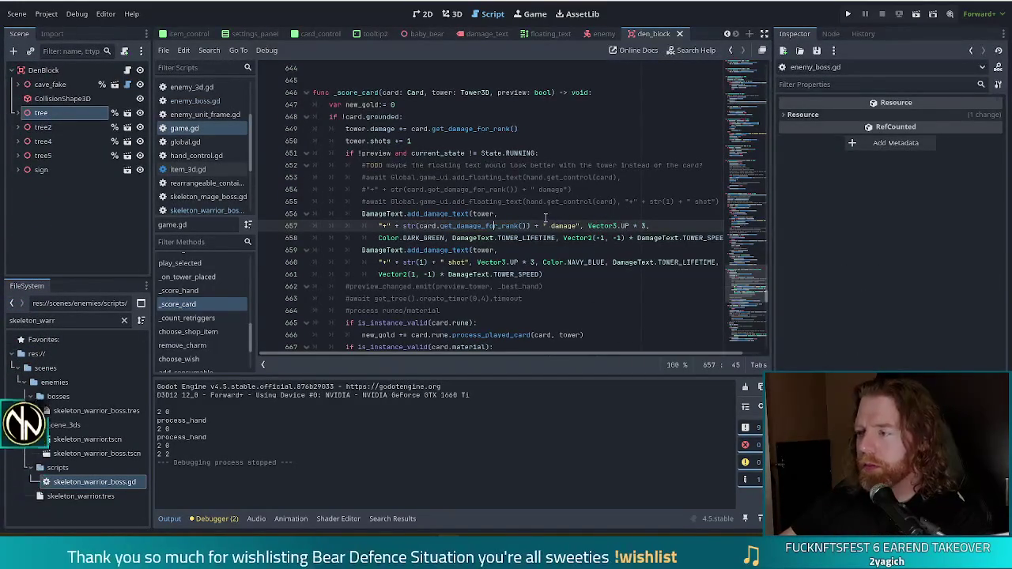
{"action": "left_click", "coordinate": [532, 237]}
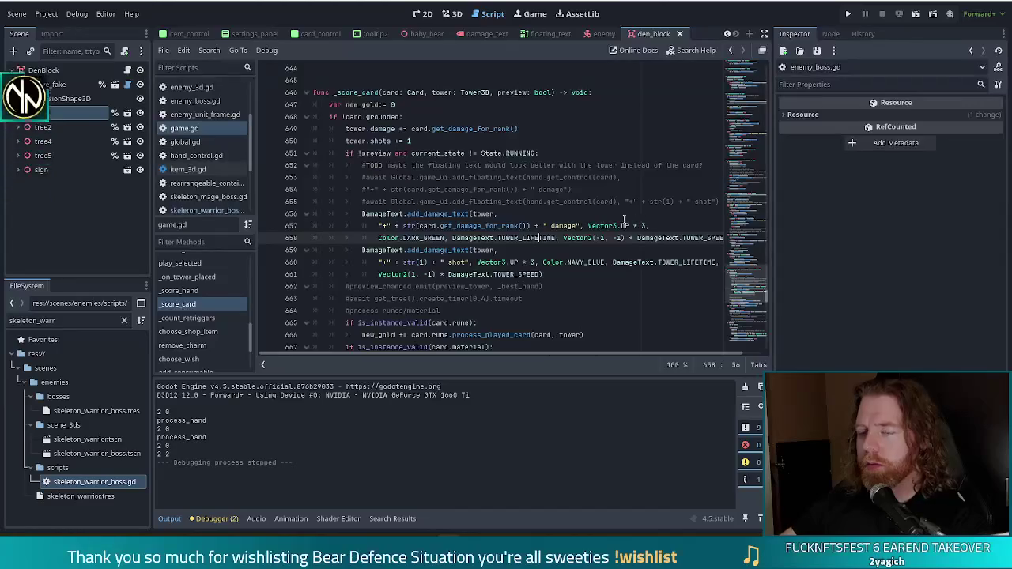
{"action": "scroll", "coordinate": [582, 214], "scroll_direction": "down", "scroll_amount": 1}
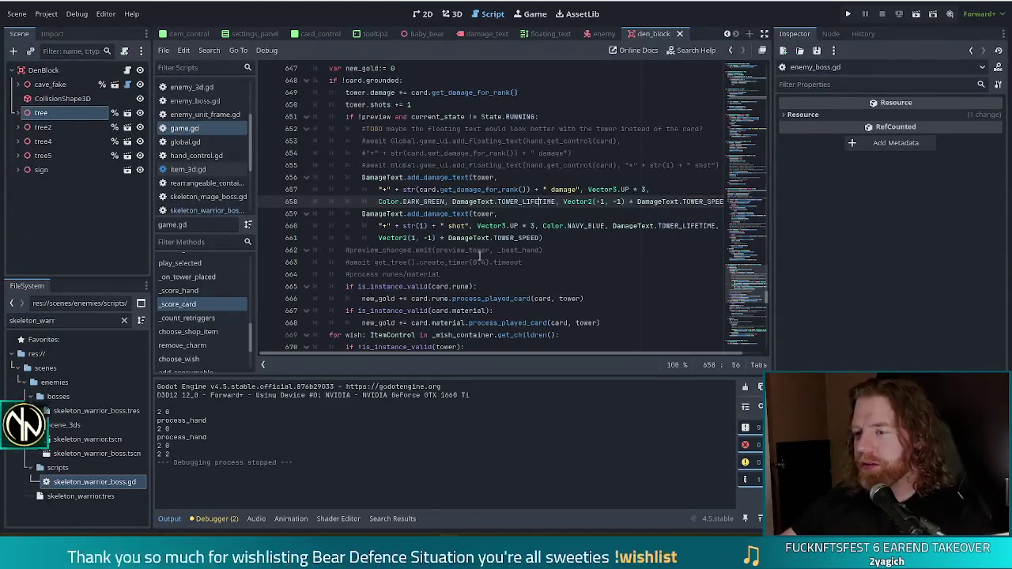
{"action": "left_click", "coordinate": [518, 286]}
{"action": "scroll", "coordinate": [534, 289], "scroll_direction": "down", "scroll_amount": 3}
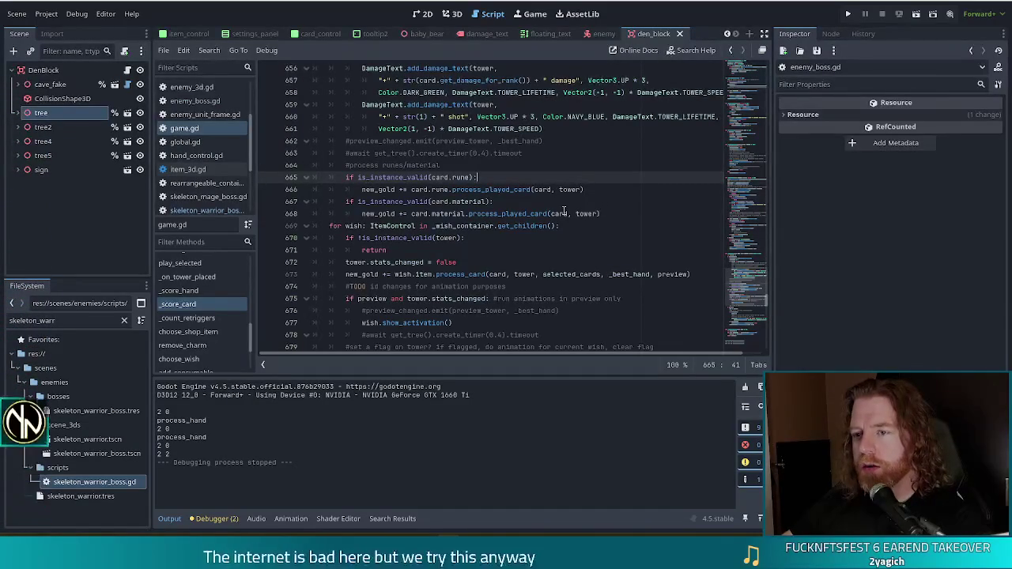
{"action": "scroll", "coordinate": [478, 257], "scroll_direction": "down", "scroll_amount": 2}
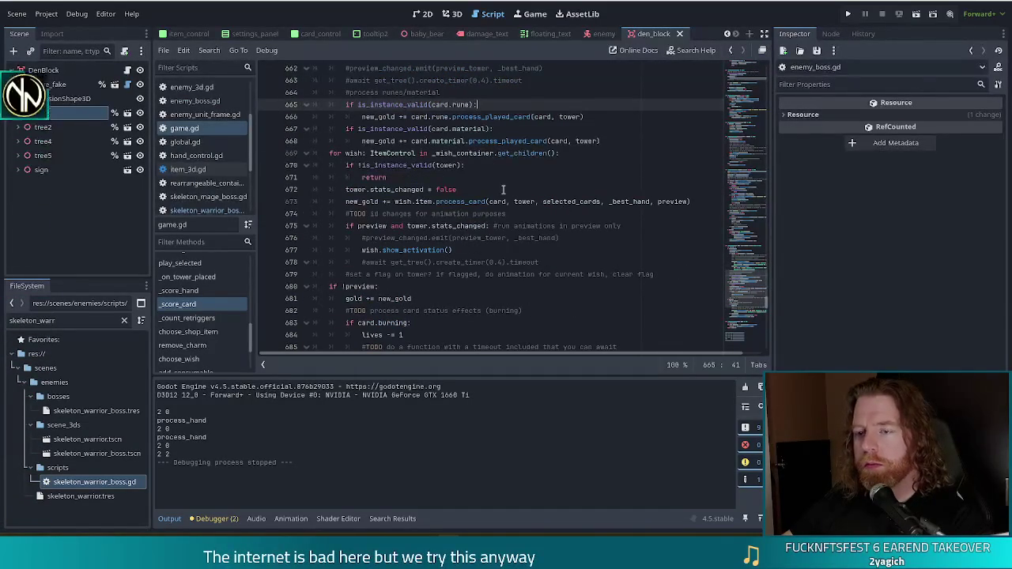
{"action": "left_click", "coordinate": [452, 202]}
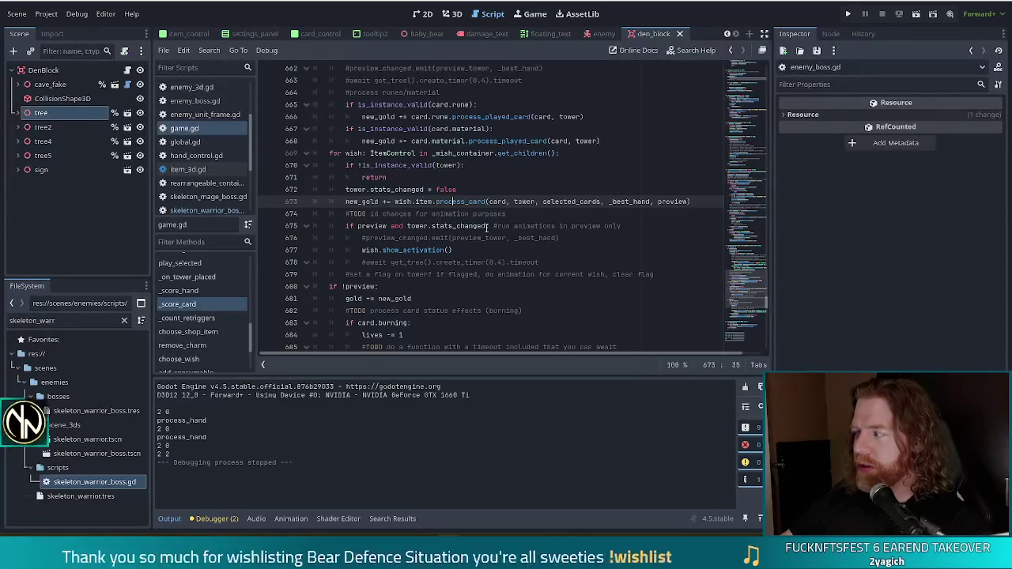
{"action": "left_click", "coordinate": [467, 202]}
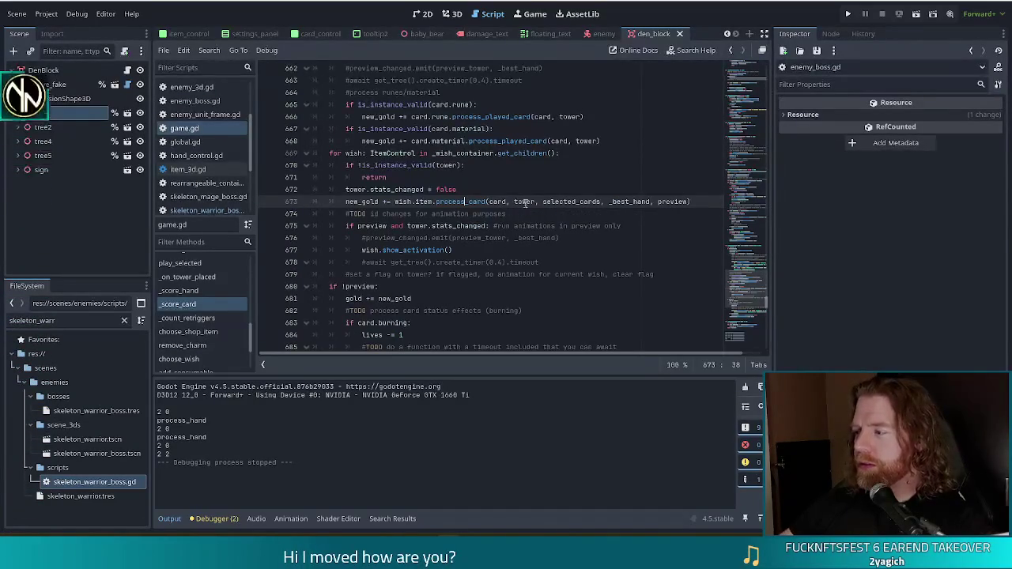
{"action": "scroll", "coordinate": [519, 198], "scroll_direction": "down", "scroll_amount": 3}
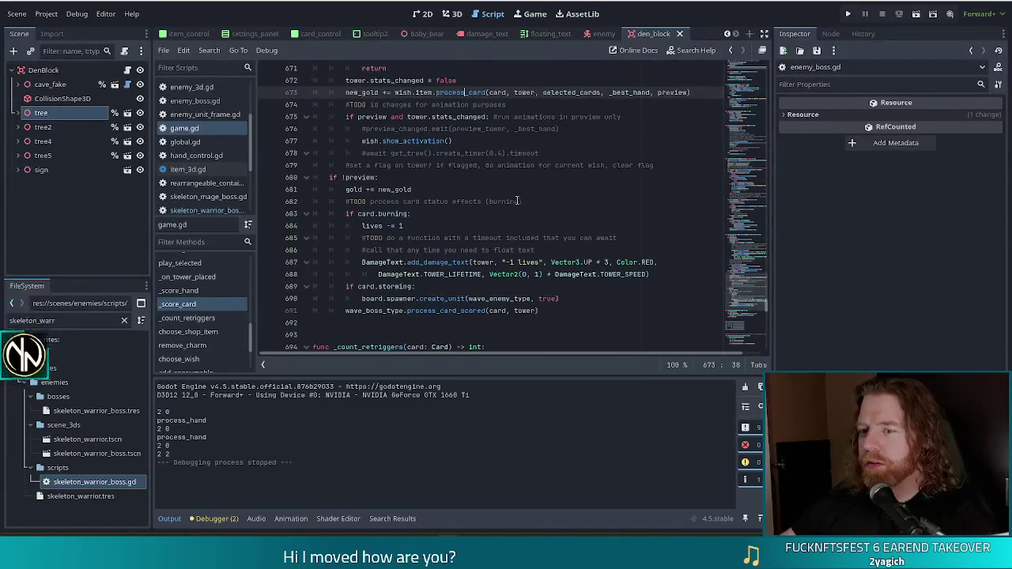
{"action": "left_click", "coordinate": [535, 311]}
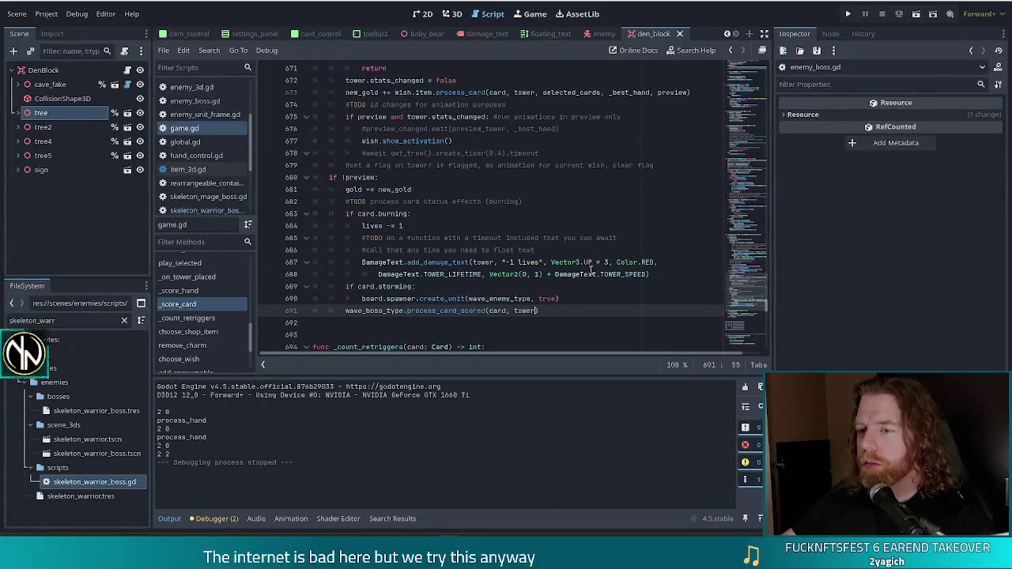
{"action": "scroll", "coordinate": [590, 270], "scroll_direction": "up", "scroll_amount": 1}
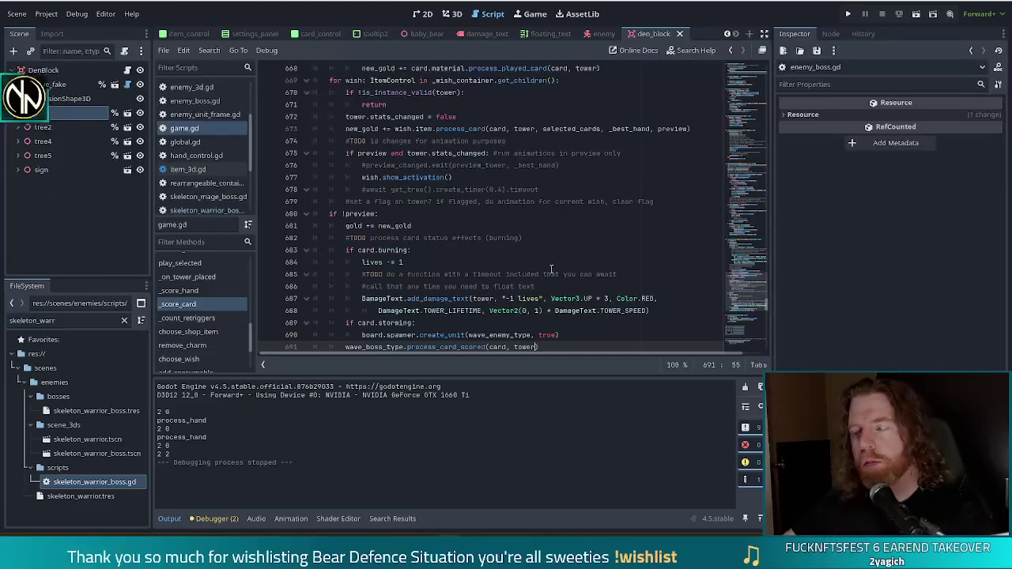
{"action": "scroll", "coordinate": [544, 251], "scroll_direction": "up", "scroll_amount": 3}
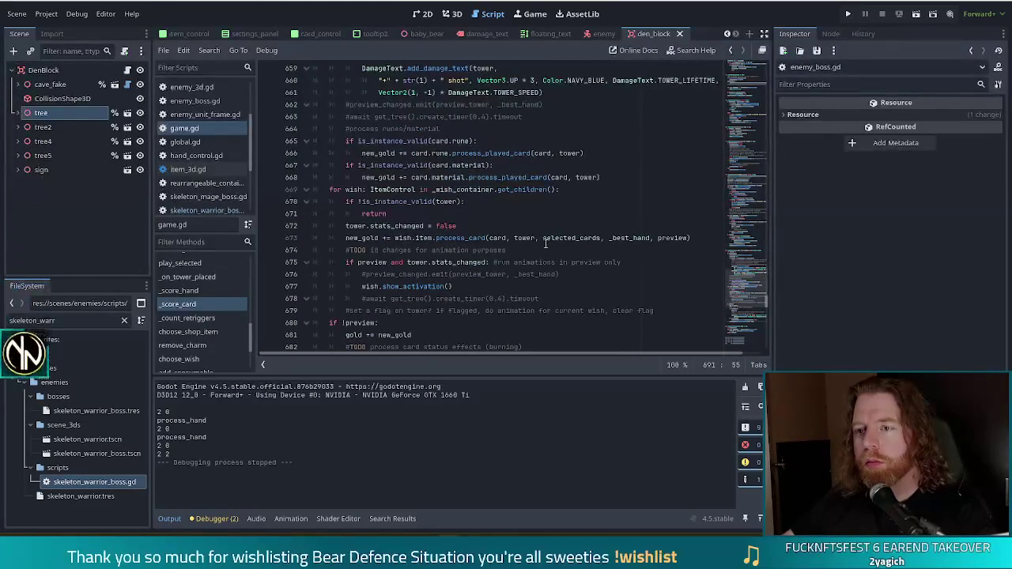
{"action": "left_click", "coordinate": [593, 155]}
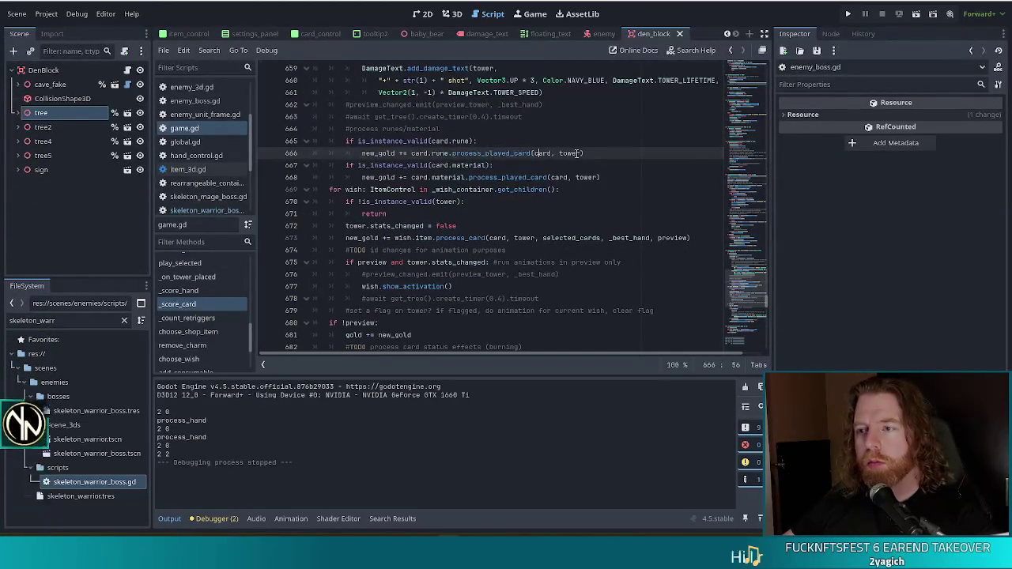
{"action": "left_click", "coordinate": [576, 179]}
{"action": "scroll", "coordinate": [611, 178], "scroll_direction": "up", "scroll_amount": 3}
{"action": "scroll", "coordinate": [610, 177], "scroll_direction": "down", "scroll_amount": 5}
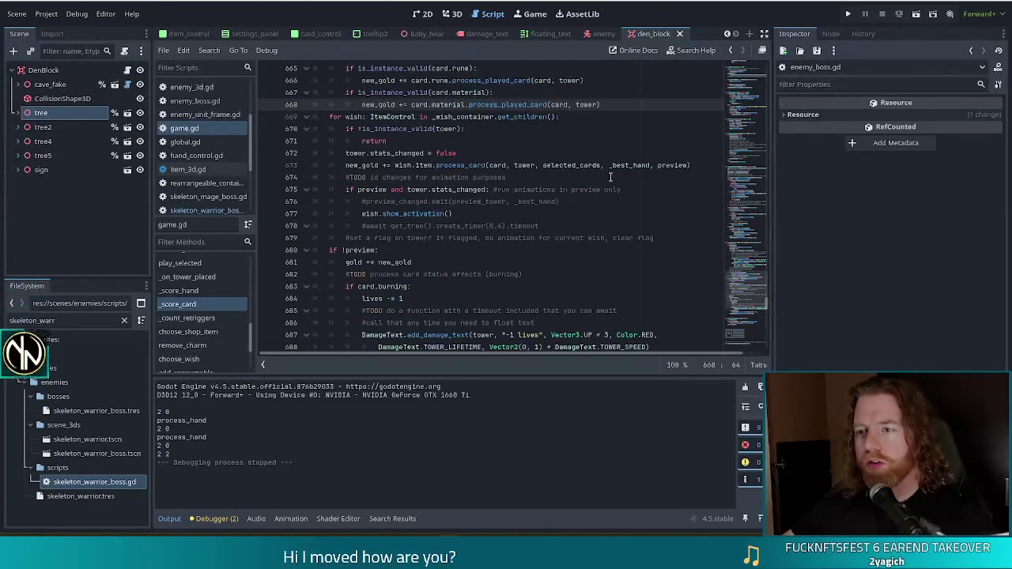
{"action": "scroll", "coordinate": [500, 214], "scroll_direction": "down", "scroll_amount": 1}
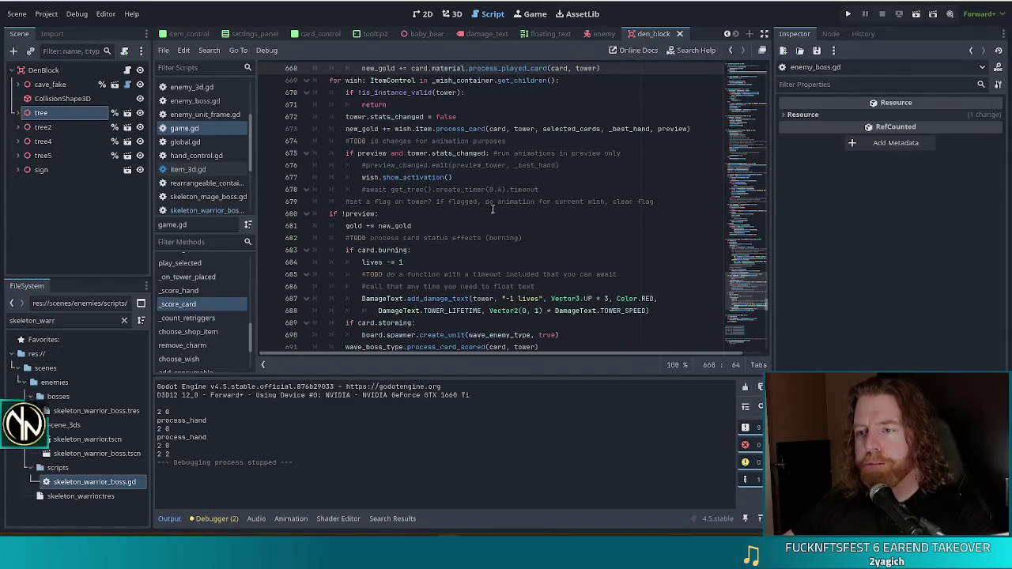
{"action": "scroll", "coordinate": [499, 212], "scroll_direction": "down", "scroll_amount": 3}
{"action": "left_click", "coordinate": [463, 238]}
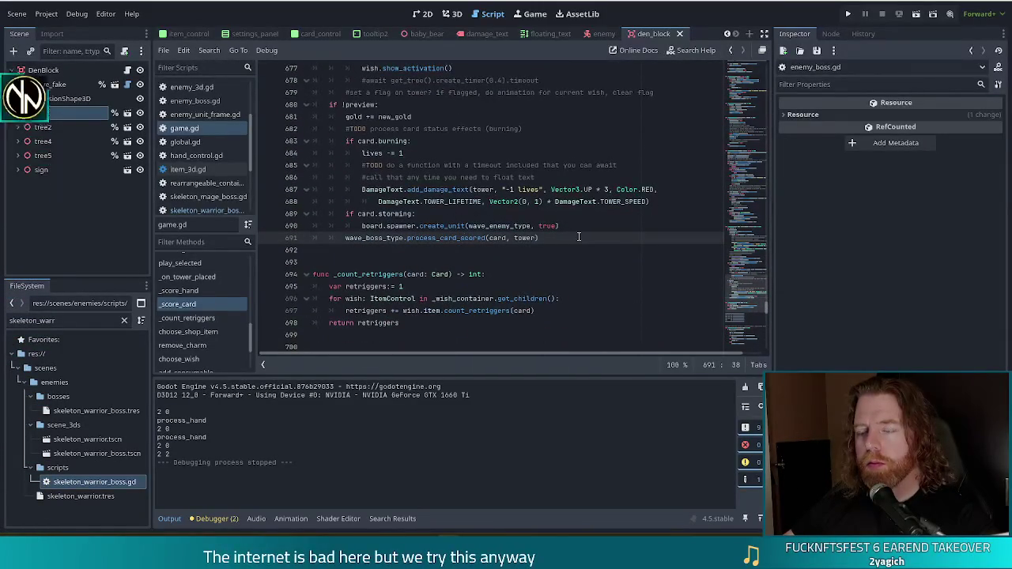
{"action": "scroll", "coordinate": [579, 237], "scroll_direction": "up", "scroll_amount": 13}
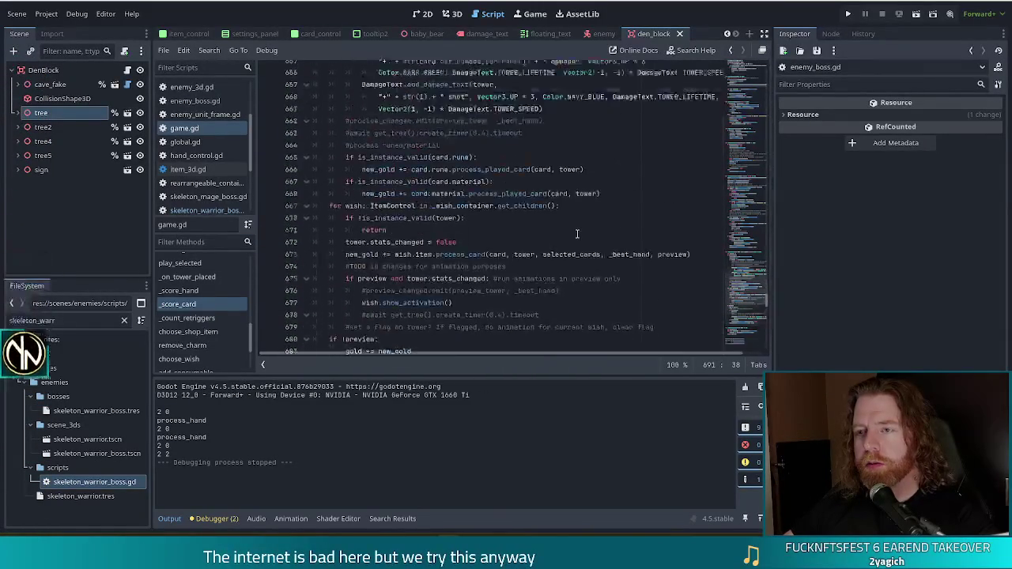
{"action": "scroll", "coordinate": [578, 234], "scroll_direction": "up", "scroll_amount": 3}
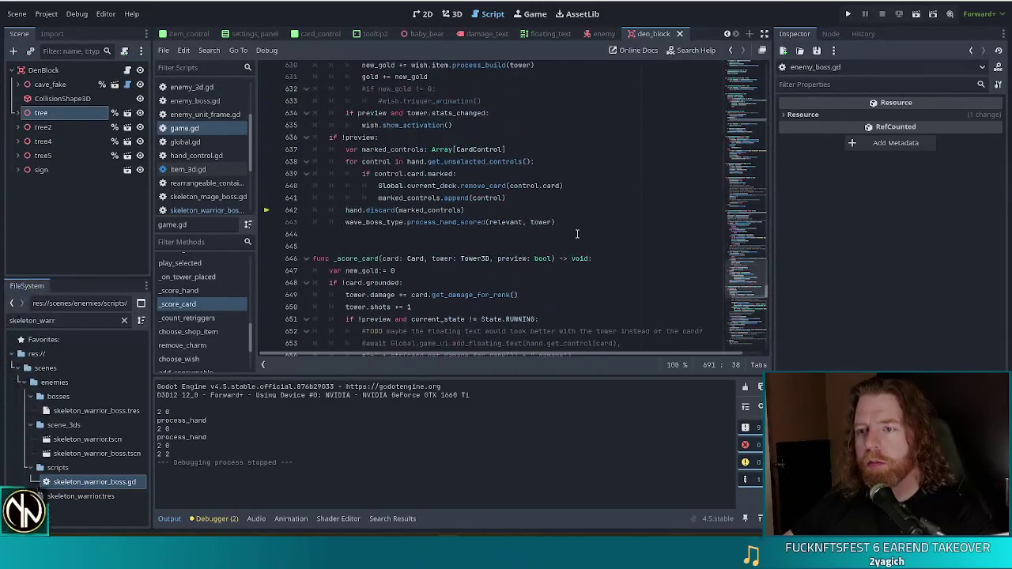
{"action": "left_click", "coordinate": [461, 186]}
{"action": "scroll", "coordinate": [503, 168], "scroll_direction": "up", "scroll_amount": 2}
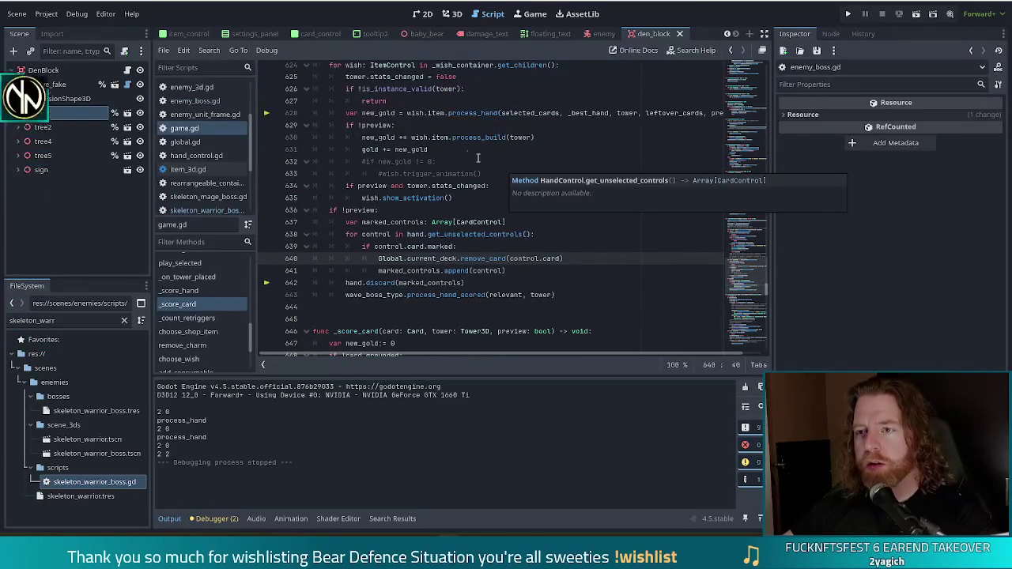
{"action": "scroll", "coordinate": [491, 163], "scroll_direction": "up", "scroll_amount": 2}
{"action": "scroll", "coordinate": [467, 154], "scroll_direction": "down", "scroll_amount": 3}
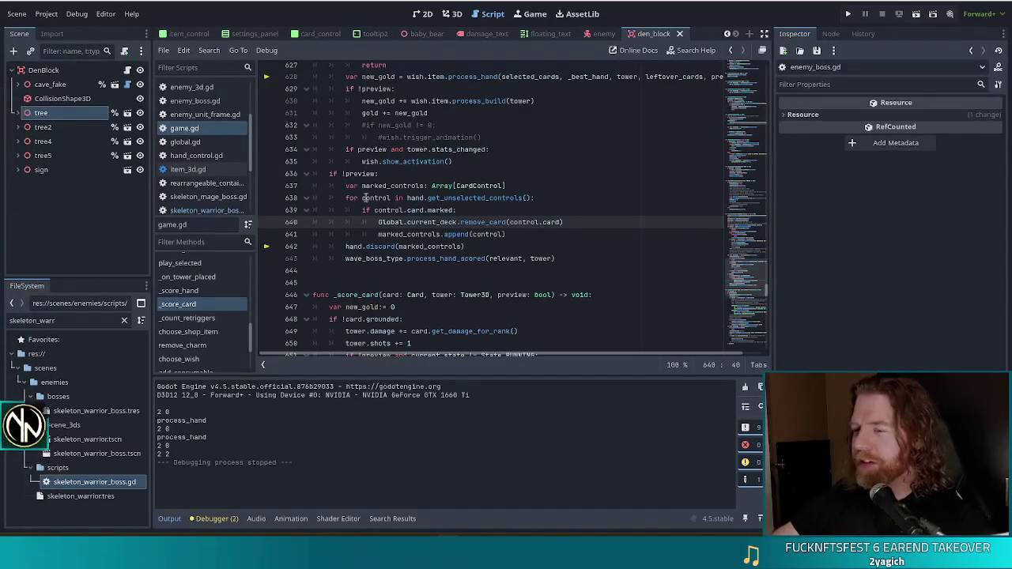
{"action": "left_click", "coordinate": [430, 223]}
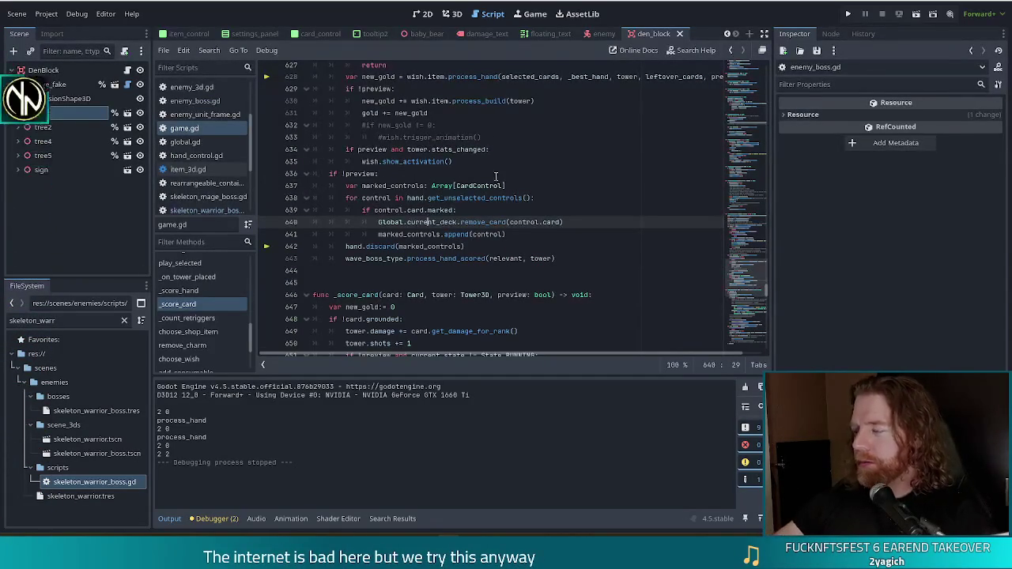
In _score_hand, open a new indented line after the _score_card call on line 613.
{"action": "scroll", "coordinate": [519, 205], "scroll_direction": "up", "scroll_amount": 1}
{"action": "scroll", "coordinate": [520, 205], "scroll_direction": "up", "scroll_amount": 3}
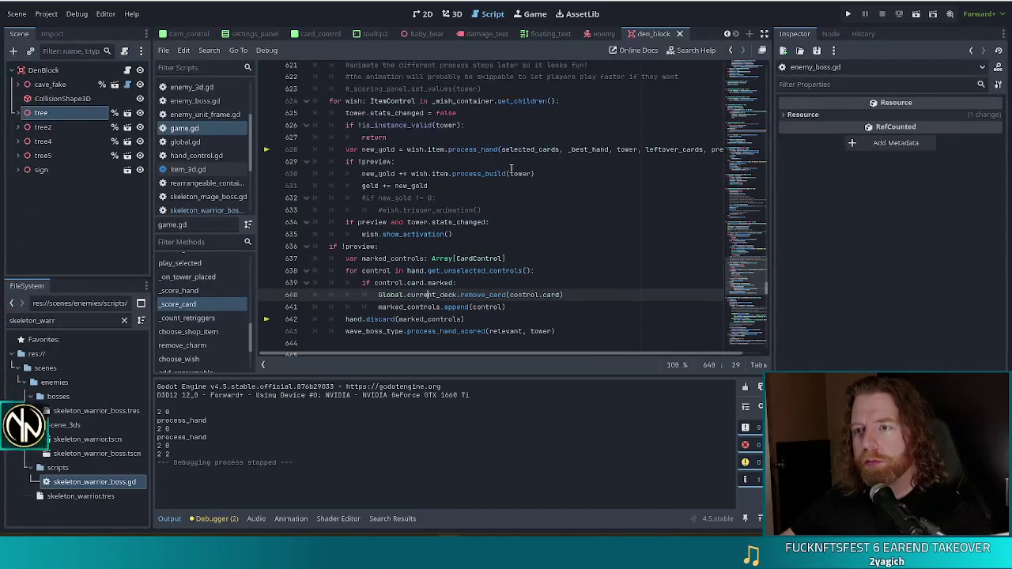
{"action": "scroll", "coordinate": [512, 142], "scroll_direction": "up", "scroll_amount": 3}
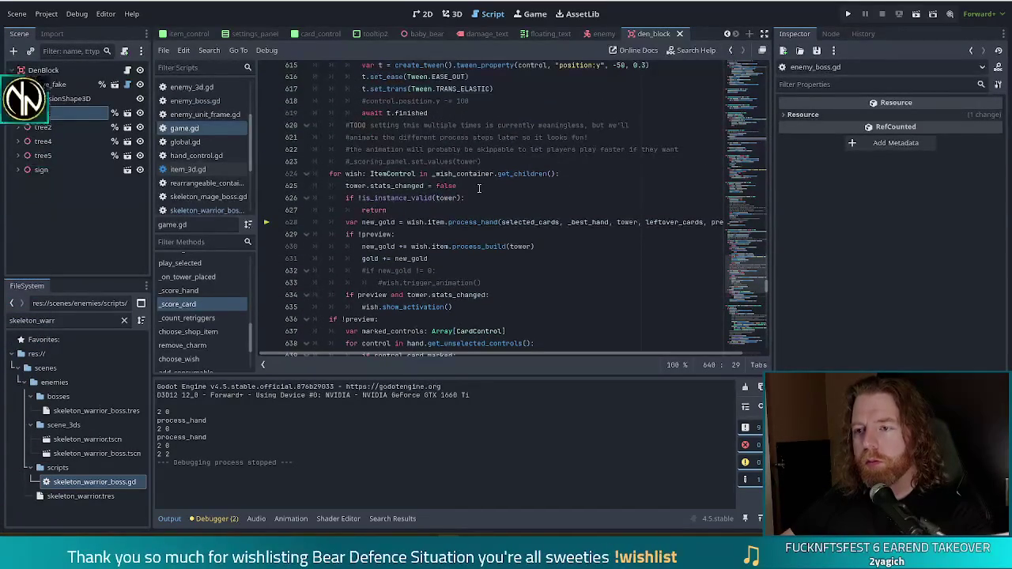
{"action": "scroll", "coordinate": [563, 201], "scroll_direction": "up", "scroll_amount": 5}
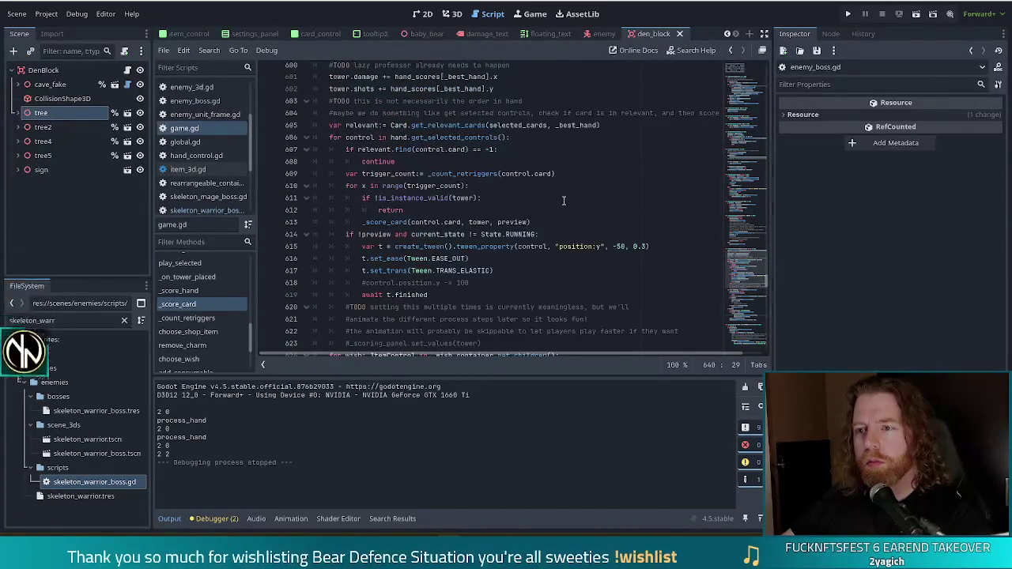
{"action": "left_click", "coordinate": [496, 164]}
{"action": "scroll", "coordinate": [507, 167], "scroll_direction": "up", "scroll_amount": 3}
{"action": "scroll", "coordinate": [514, 167], "scroll_direction": "down", "scroll_amount": 2}
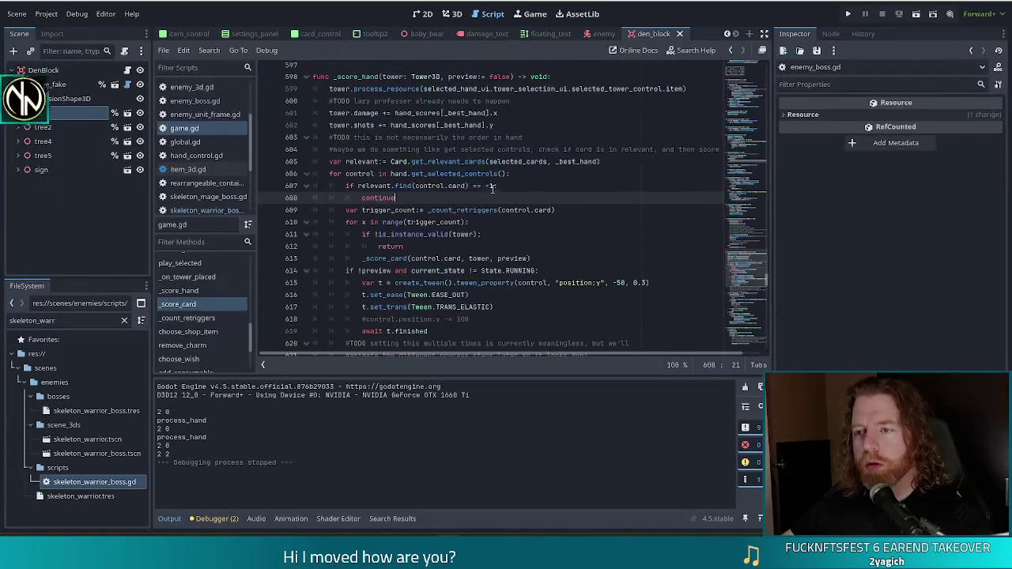
{"action": "scroll", "coordinate": [504, 231], "scroll_direction": "down", "scroll_amount": 4}
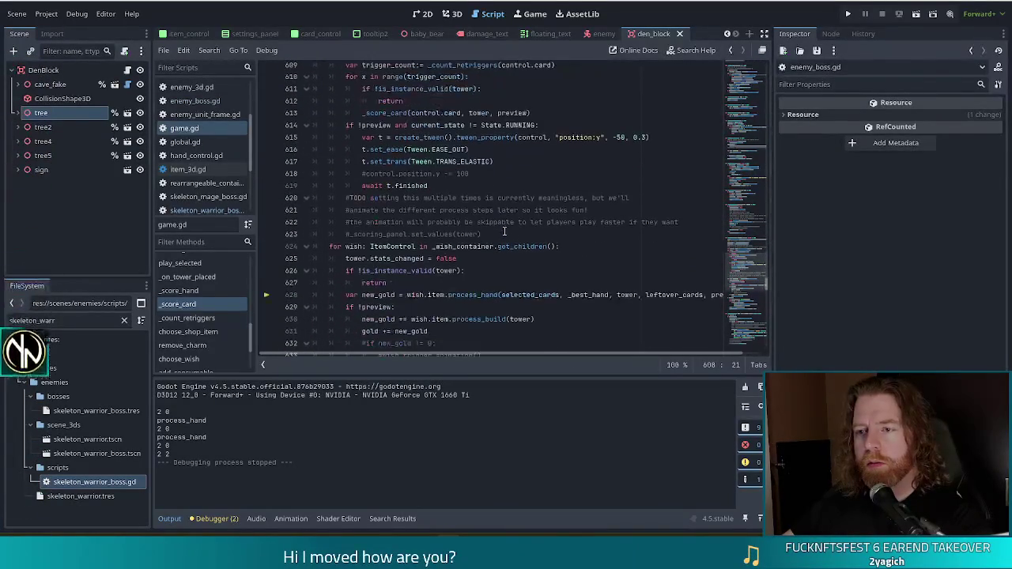
{"action": "left_click", "coordinate": [436, 114]}
{"action": "scroll", "coordinate": [443, 122], "scroll_direction": "up", "scroll_amount": 3}
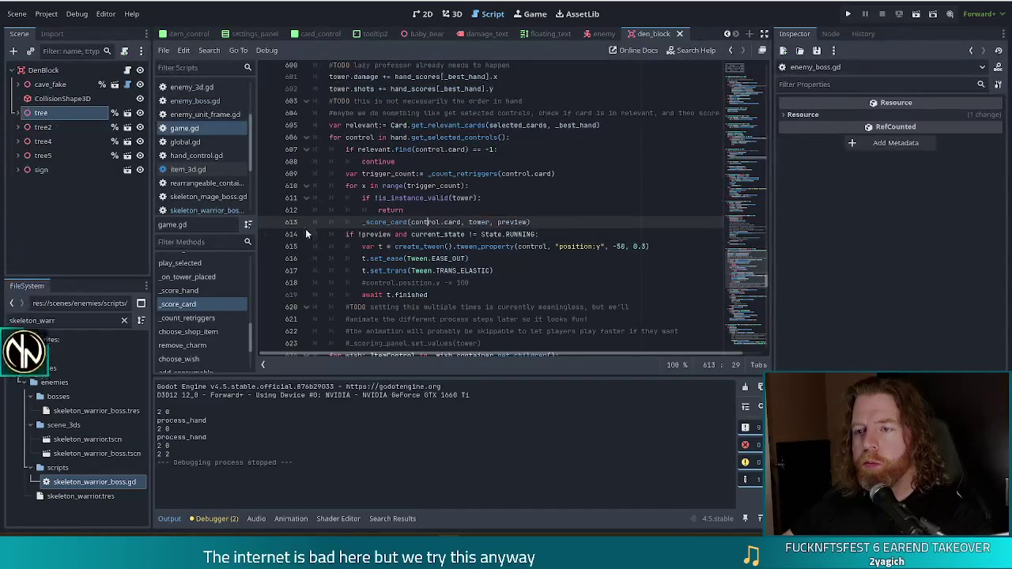
{"action": "left_click", "coordinate": [491, 188]}
{"action": "left_click", "coordinate": [593, 224]}
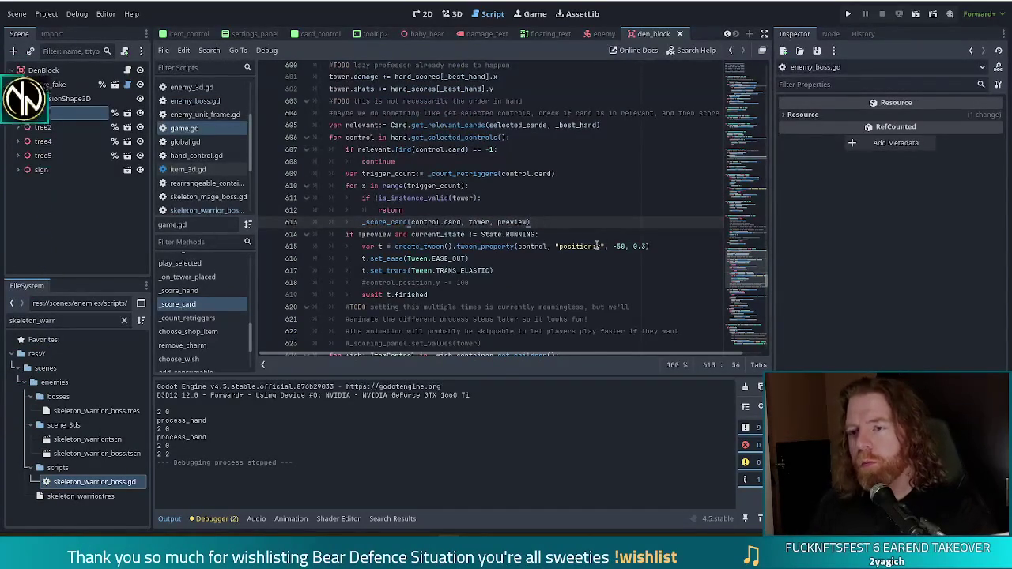
{"action": "key", "text": "Return"}
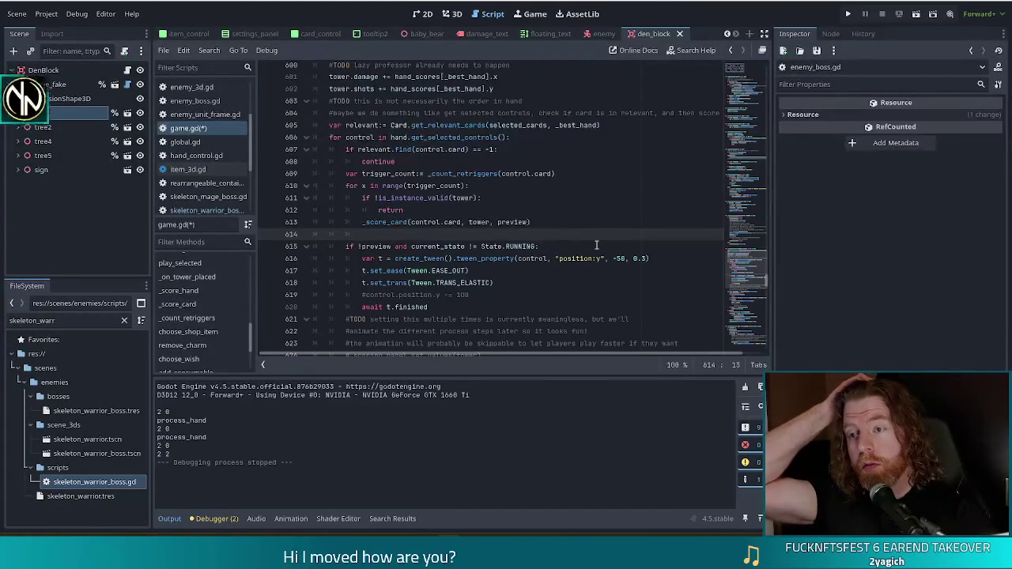
Add an if !preview: block containing scored_suits[control.card.suit] += 1, and save.
{"action": "type", "text": "!"}
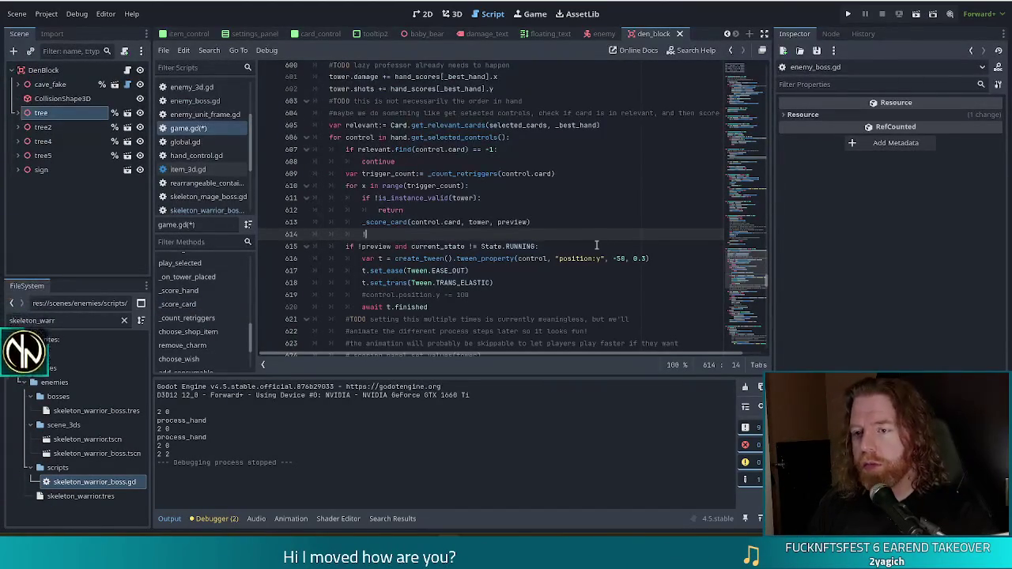
{"action": "key", "text": "BackSpace"}
{"action": "key", "text": "BackSpace"}
{"action": "type", "text": "if "}
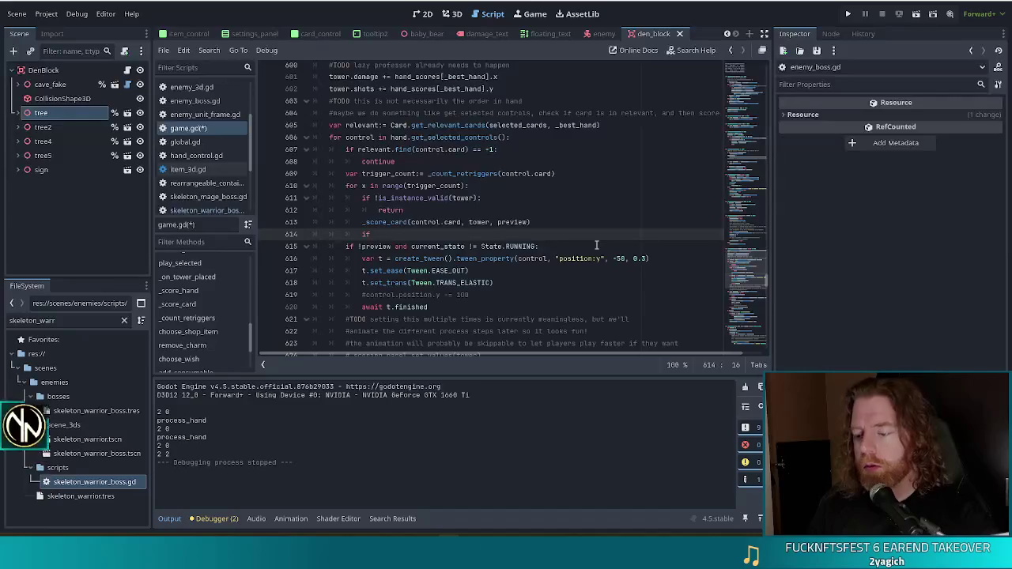
{"action": "type", "text": "!pr"}
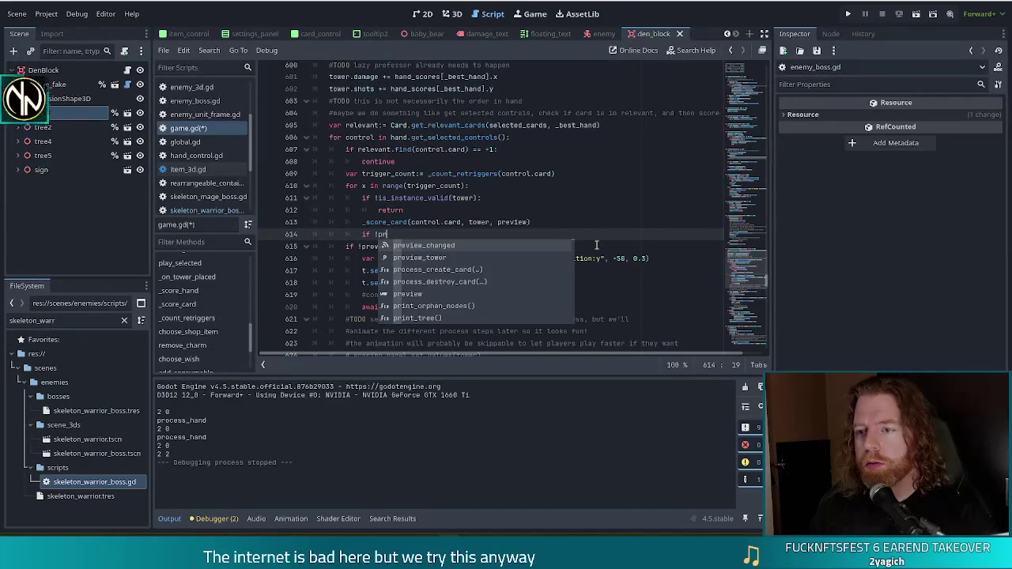
{"action": "type", "text": "eview"}
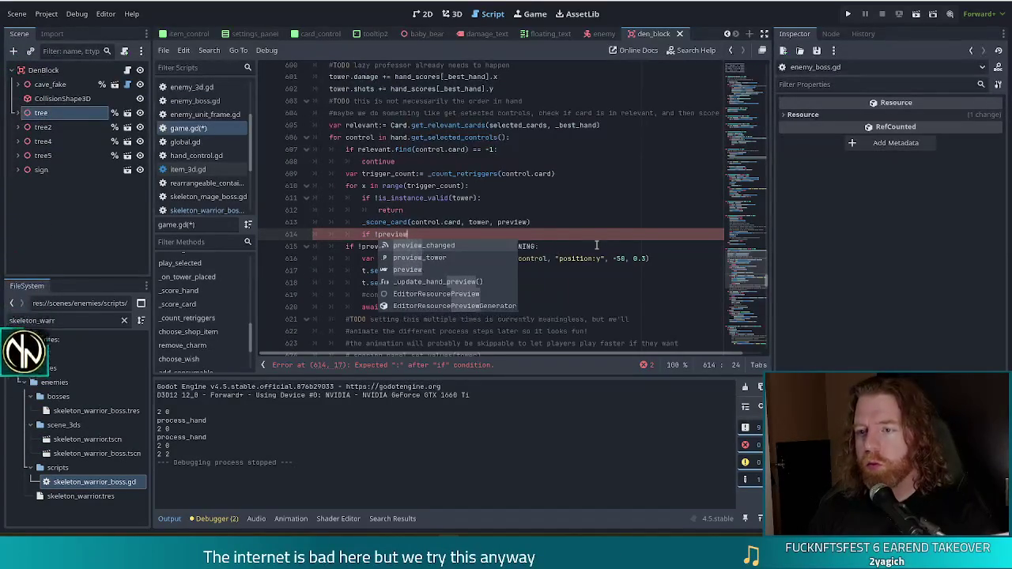
{"action": "type", "text": ":"}
{"action": "key", "text": "Return"}
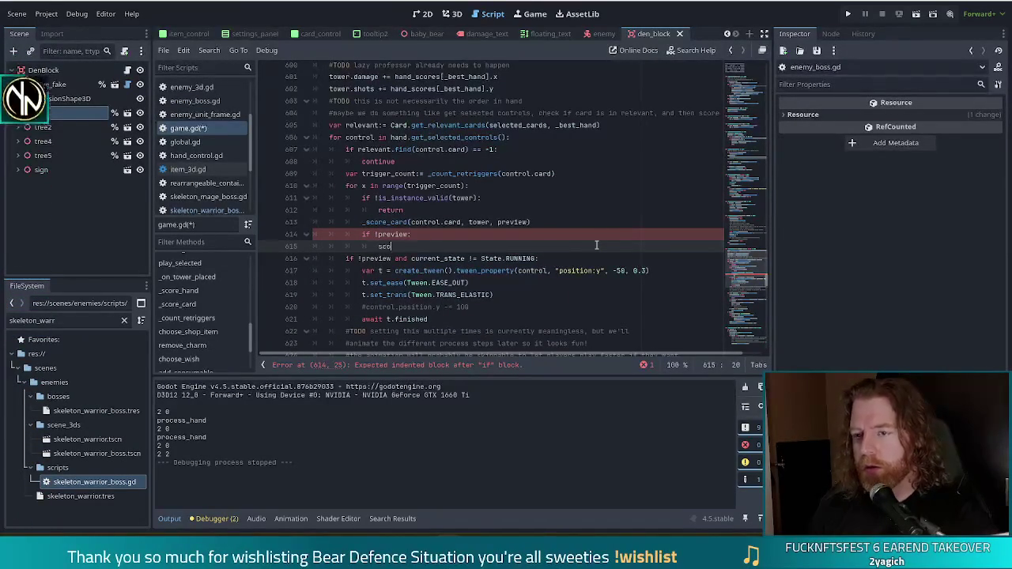
{"action": "type", "text": "r"}
{"action": "key", "text": "Return"}
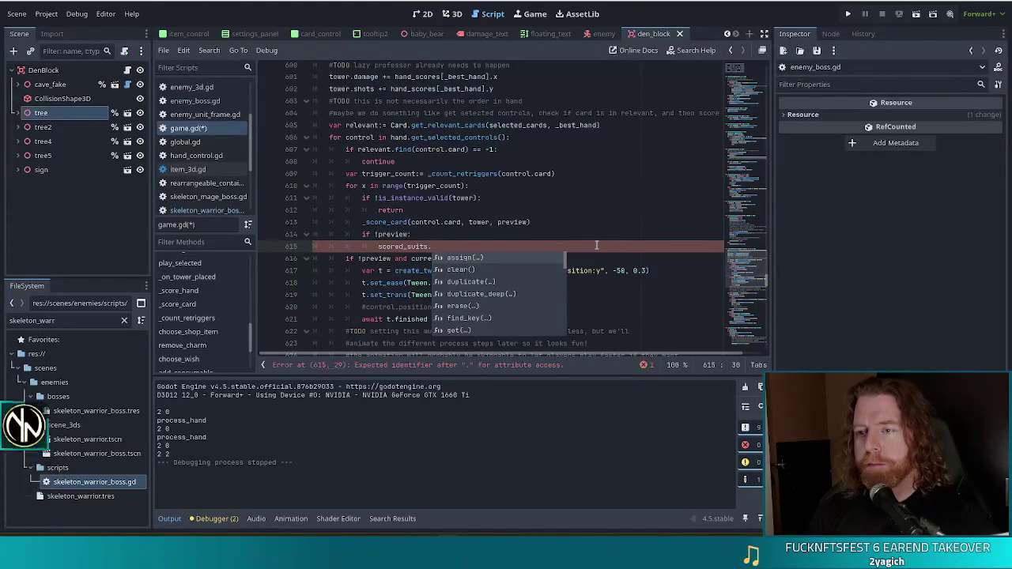
{"action": "key", "text": "BackSpace"}
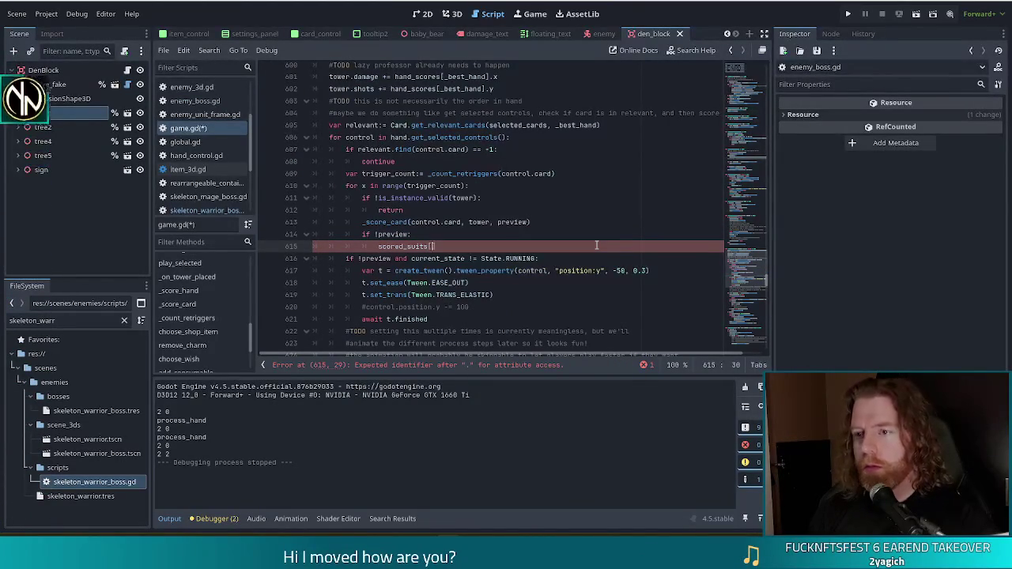
{"action": "key", "text": "BackSpace"}
{"action": "type", "text": "control.card"}
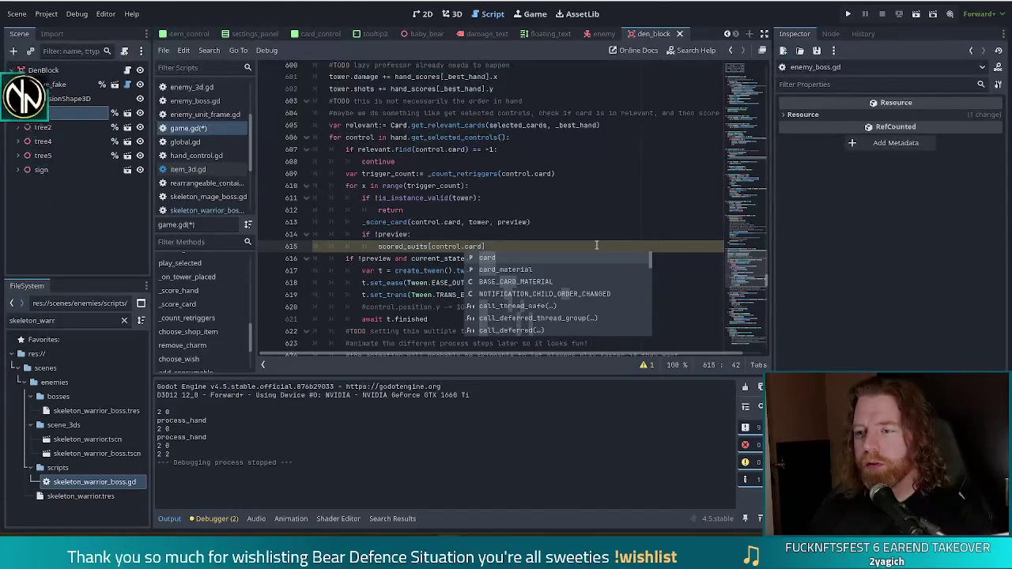
{"action": "type", "text": "."}
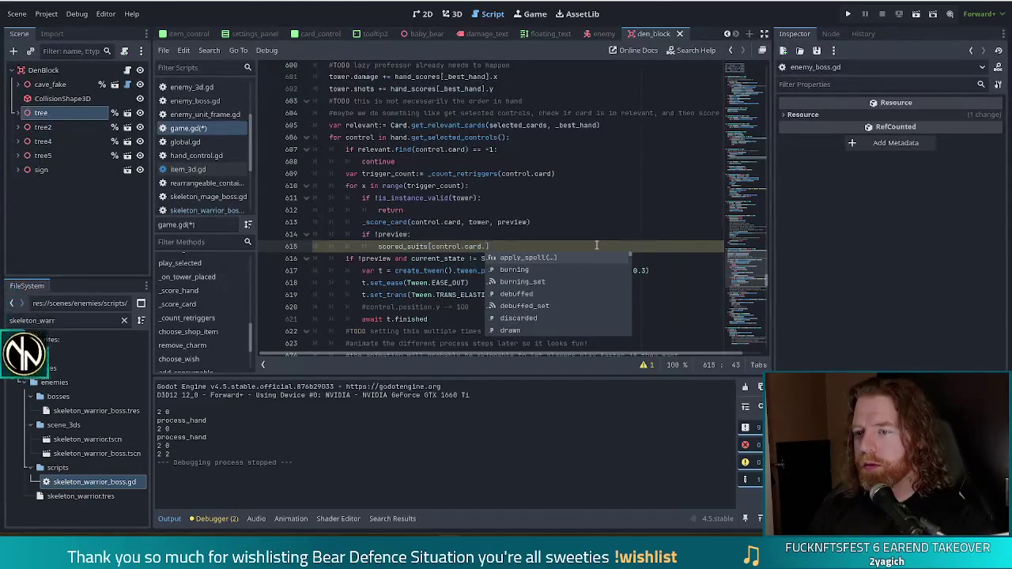
{"action": "type", "text": "suit]"}
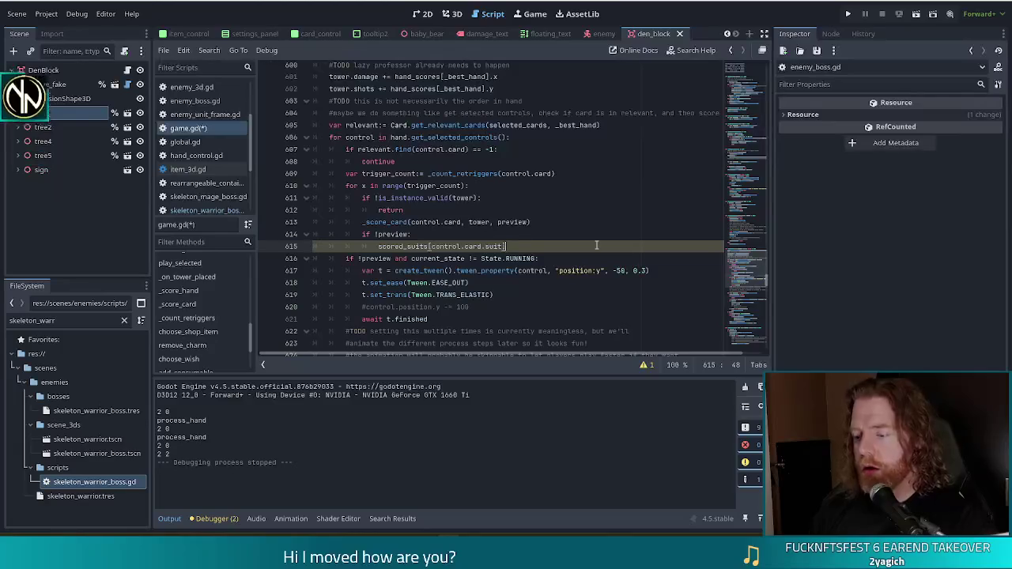
{"action": "type", "text": " += 1"}
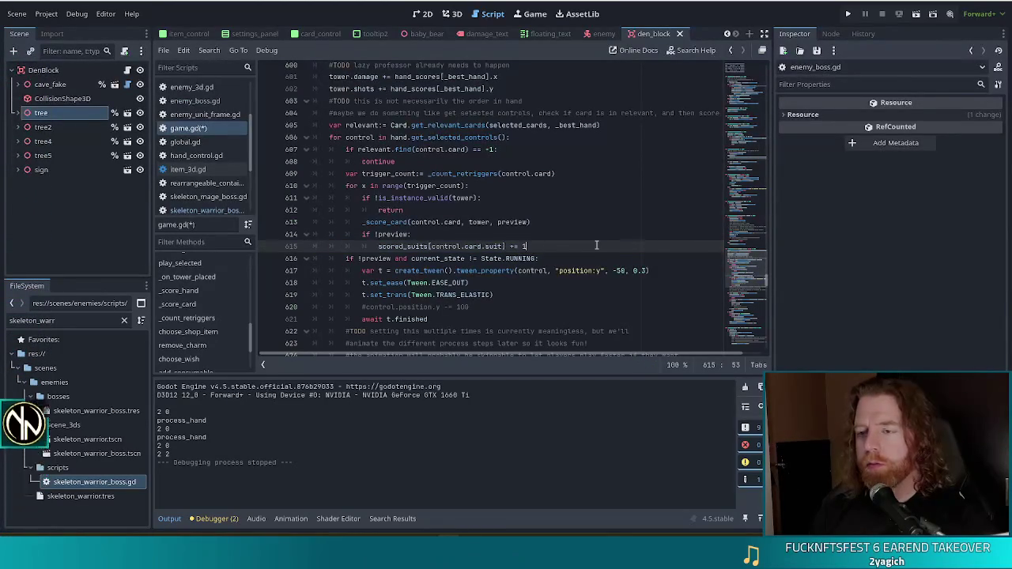
{"action": "key", "text": "ctrl+s"}
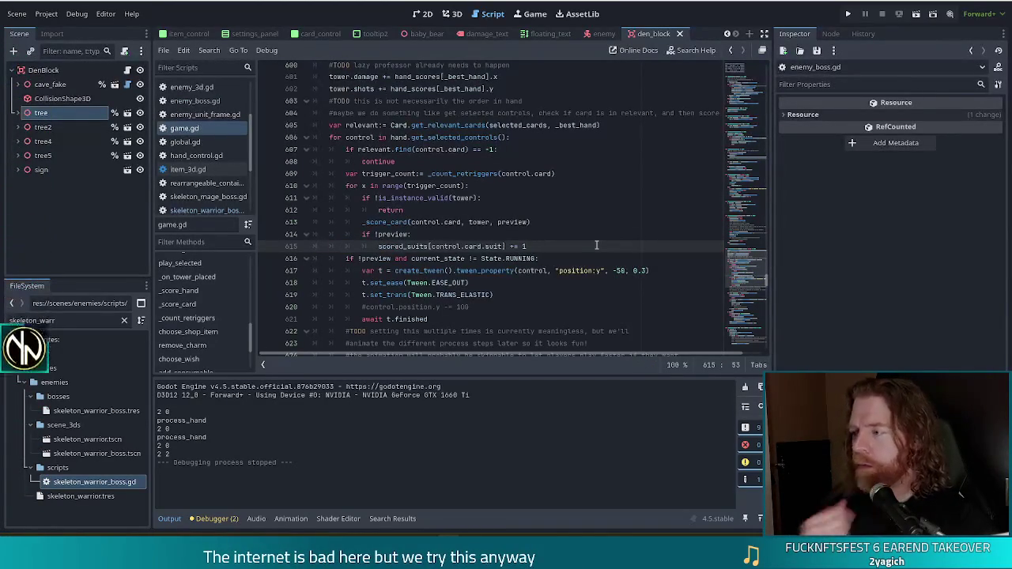
Add print(scored_suits) on the next line and save game.gd.
{"action": "key", "text": "Return"}
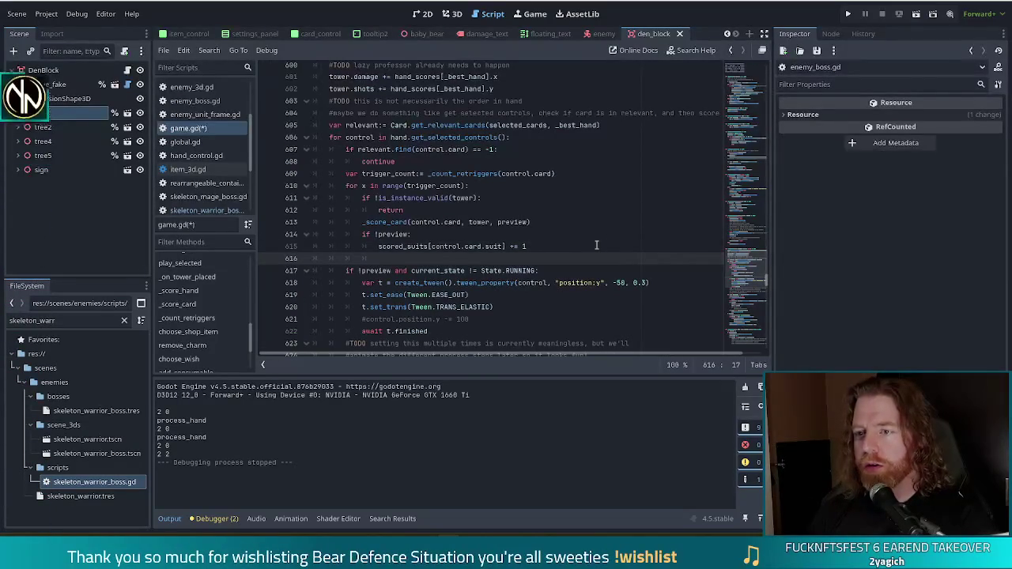
{"action": "type", "text": "print(scored_"}
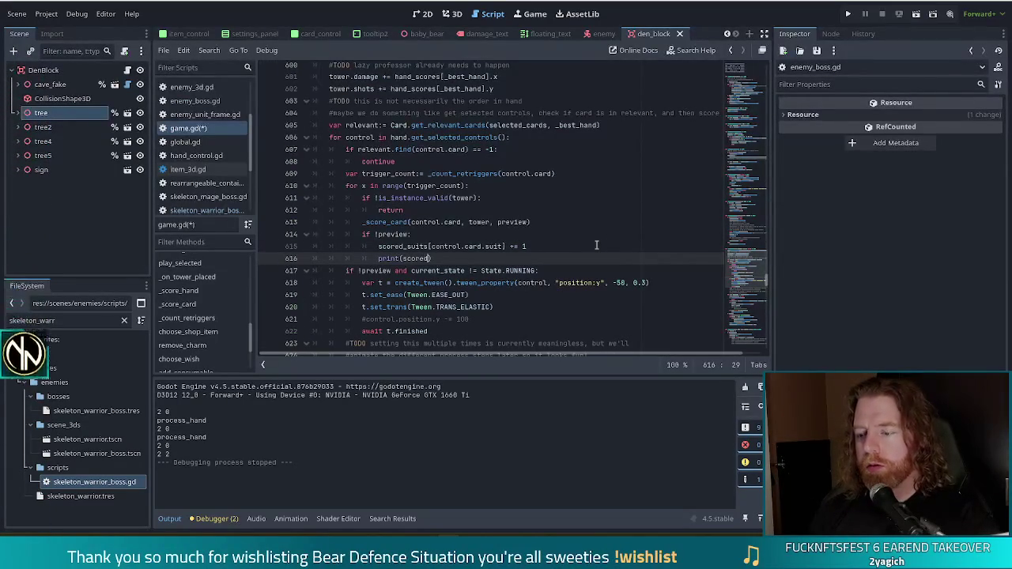
{"action": "type", "text": "suits"}
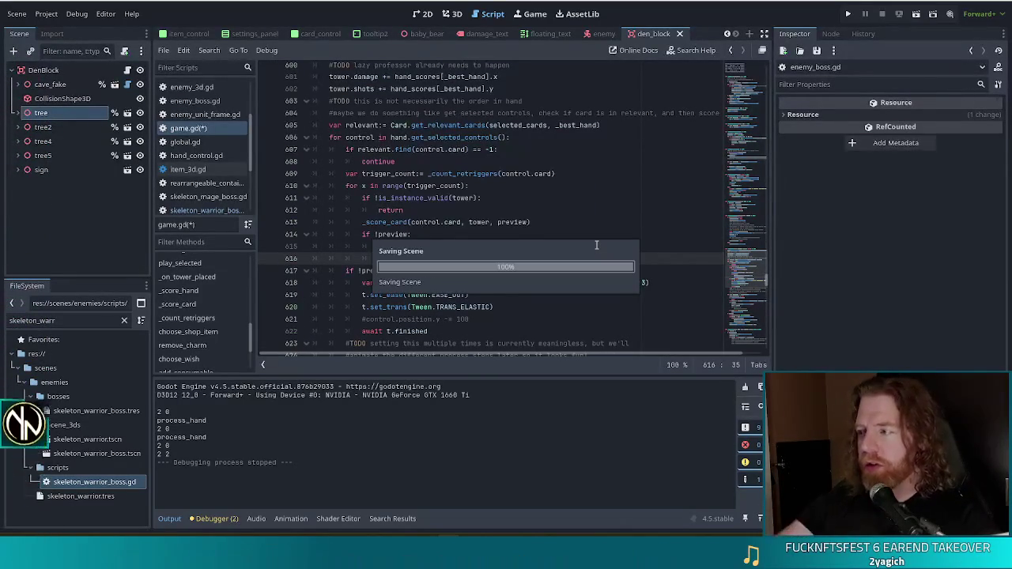
{"action": "key", "text": "ctrl+s"}
Run the game, play a pair of fives to place a Ballista tower, then close it.
{"action": "key", "text": "F5"}
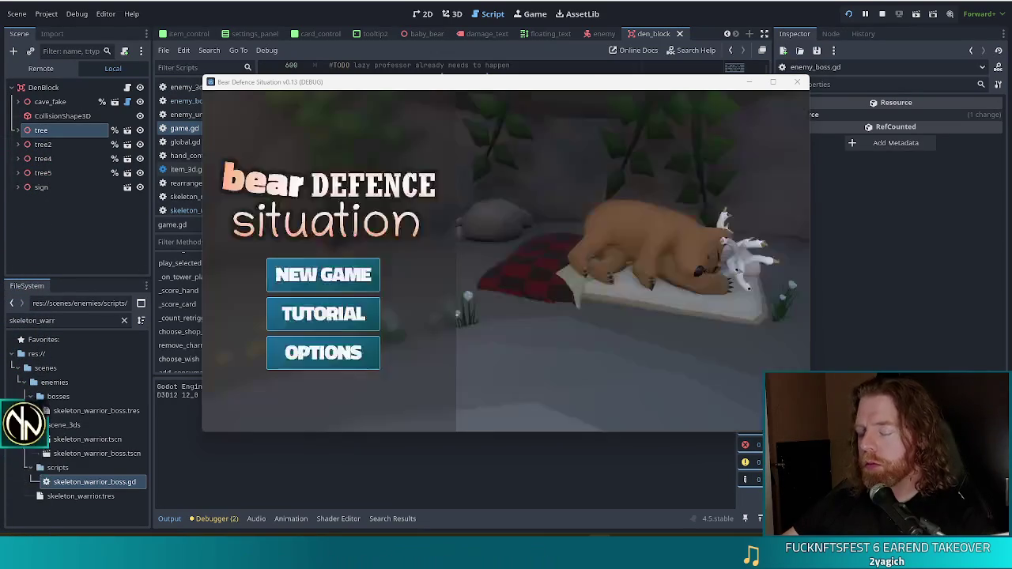
{"action": "left_click", "coordinate": [316, 284]}
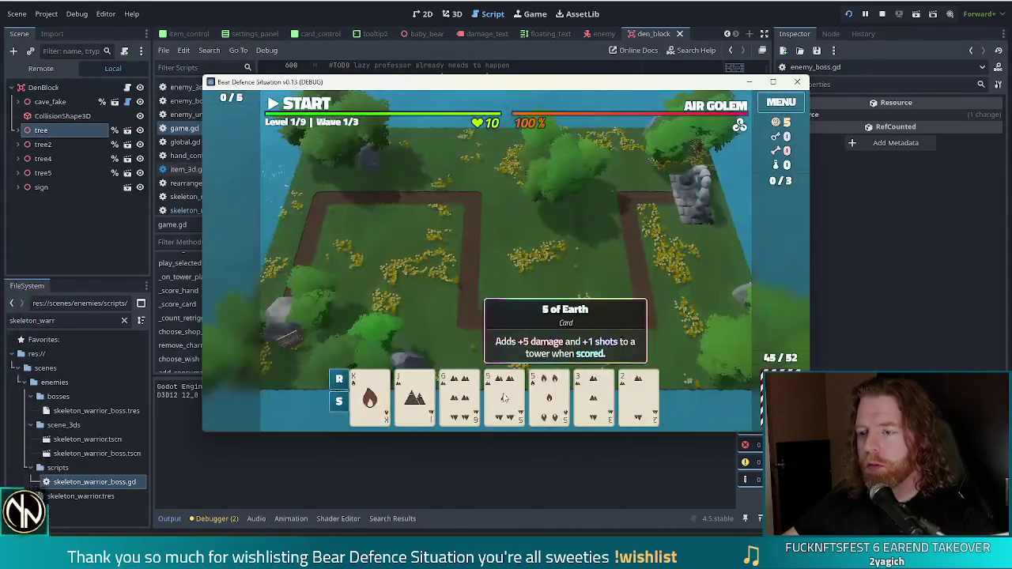
{"action": "left_click", "coordinate": [503, 398]}
{"action": "left_click", "coordinate": [549, 398]}
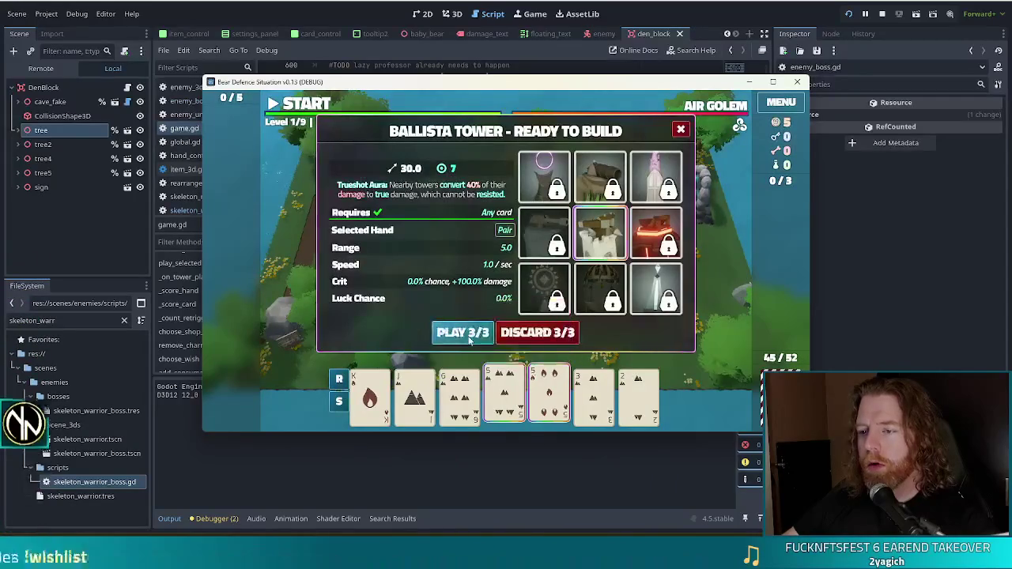
{"action": "left_click", "coordinate": [464, 333]}
{"action": "left_click", "coordinate": [587, 274]}
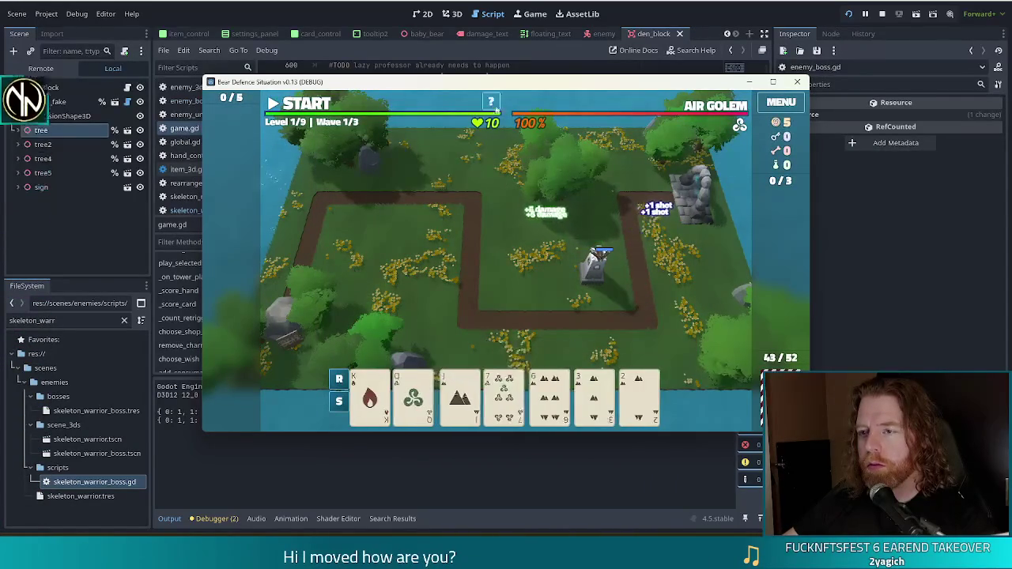
{"action": "left_click_drag", "start_coordinate": [527, 89], "coordinate": [530, 41]}
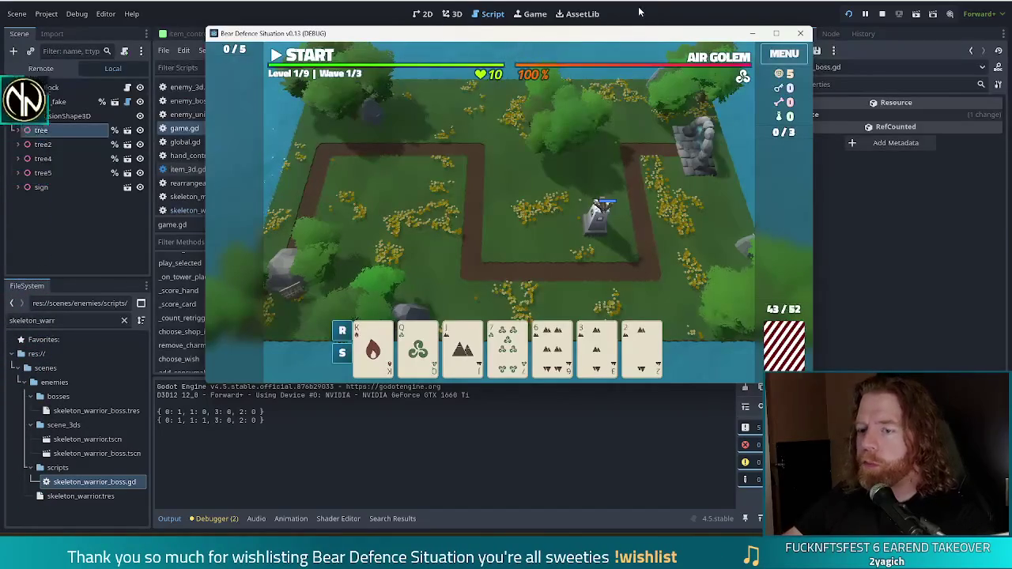
{"action": "left_click", "coordinate": [883, 15]}
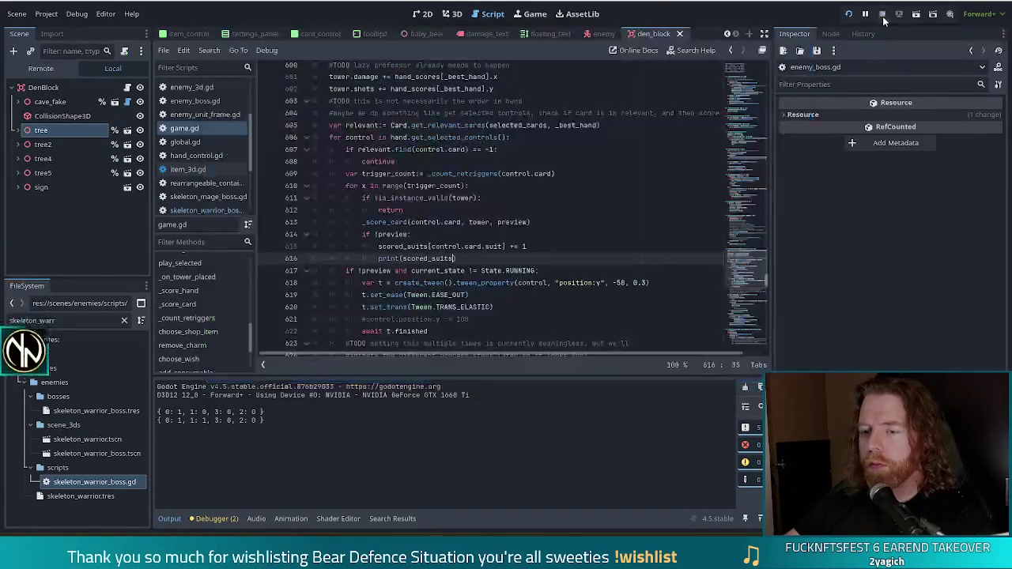
Delete the print(scored_suits) line, filter files by golem_crystal, and open golem_crystal_boss.gd.
{"action": "left_click_drag", "start_coordinate": [466, 259], "coordinate": [552, 249]}
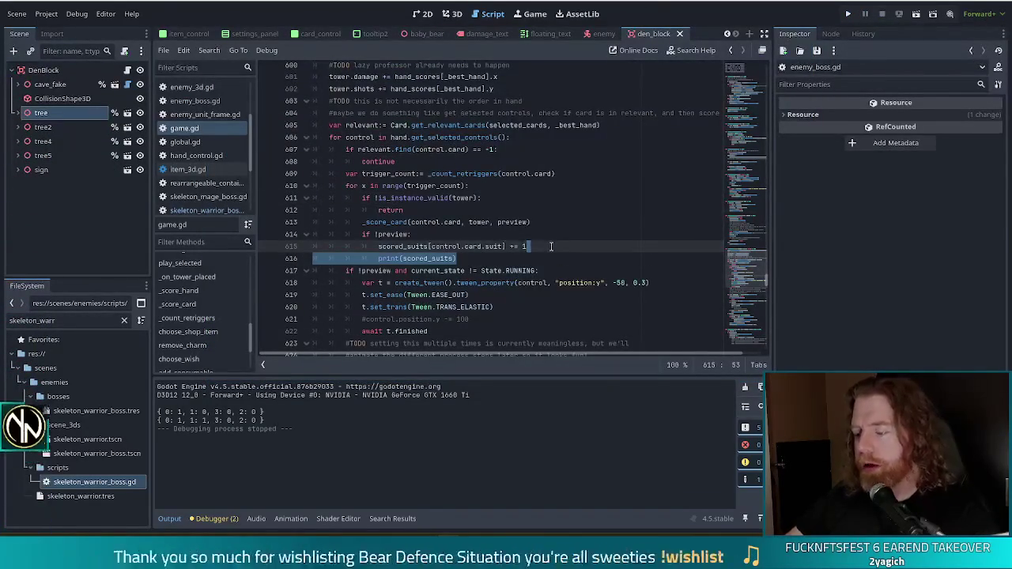
{"action": "key", "text": "BackSpace"}
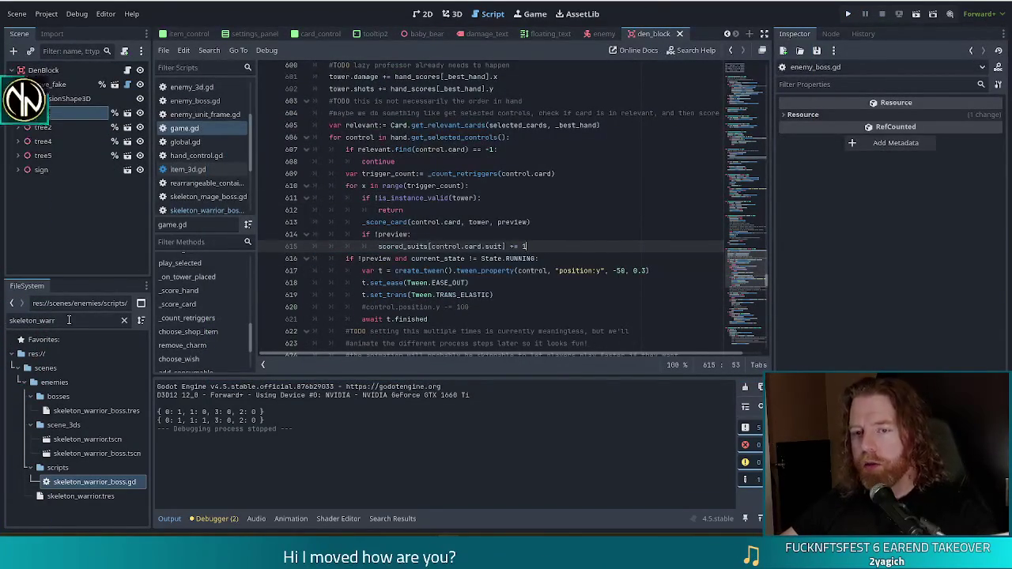
{"action": "left_click", "coordinate": [64, 320]}
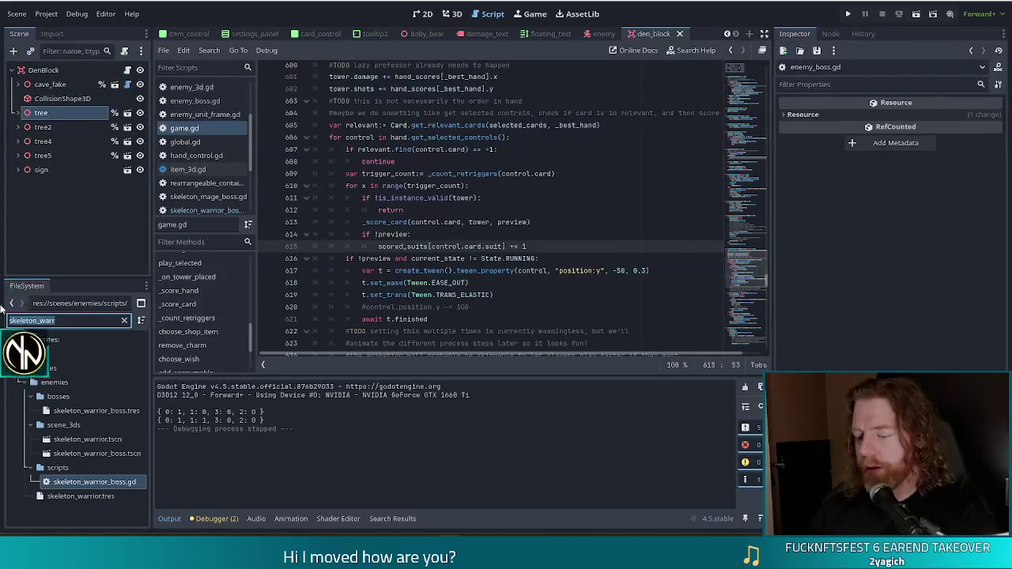
{"action": "type", "text": "golem_crystal"}
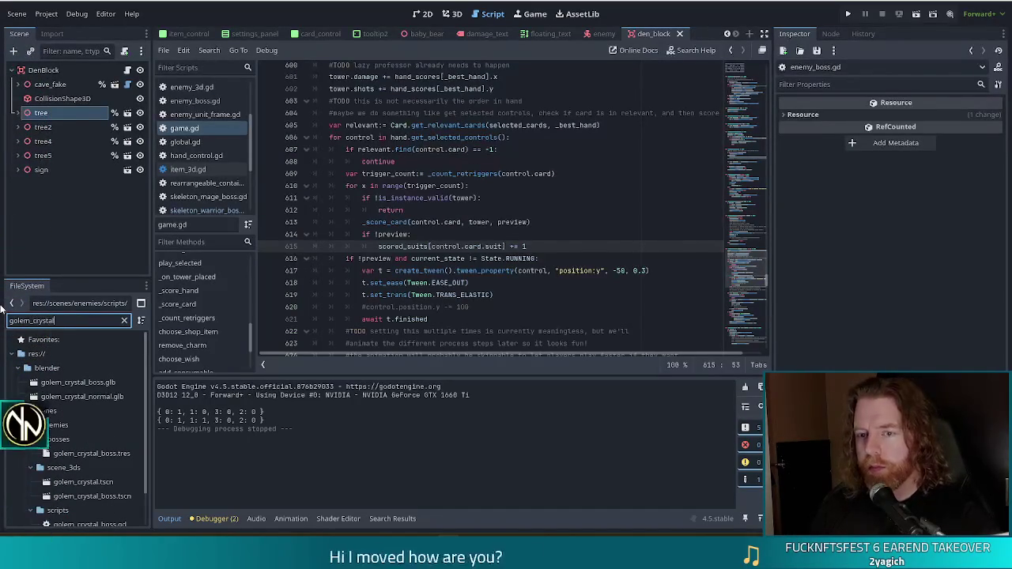
{"action": "scroll", "coordinate": [55, 407], "scroll_direction": "down", "scroll_amount": 1}
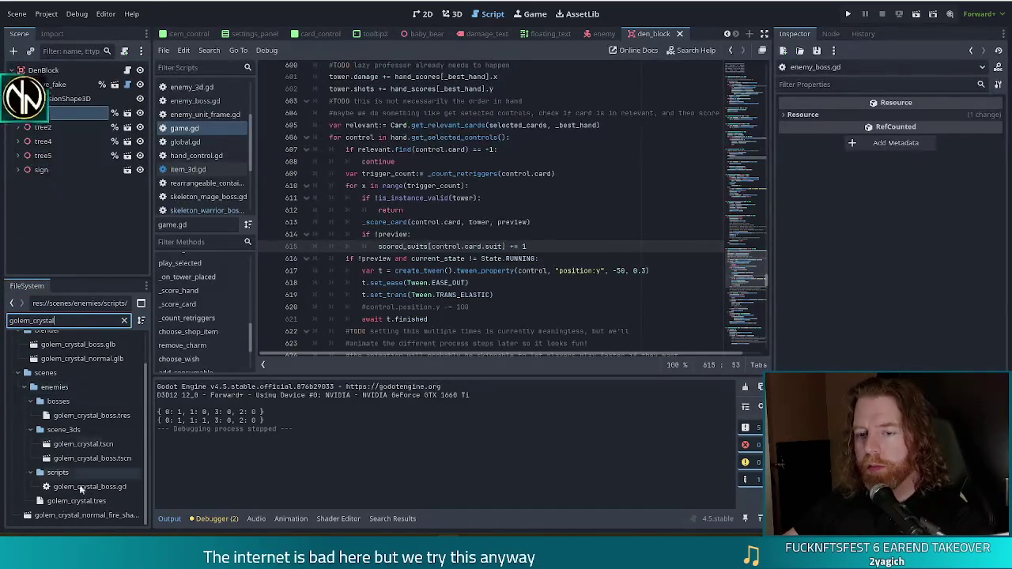
{"action": "left_click", "coordinate": [111, 419]}
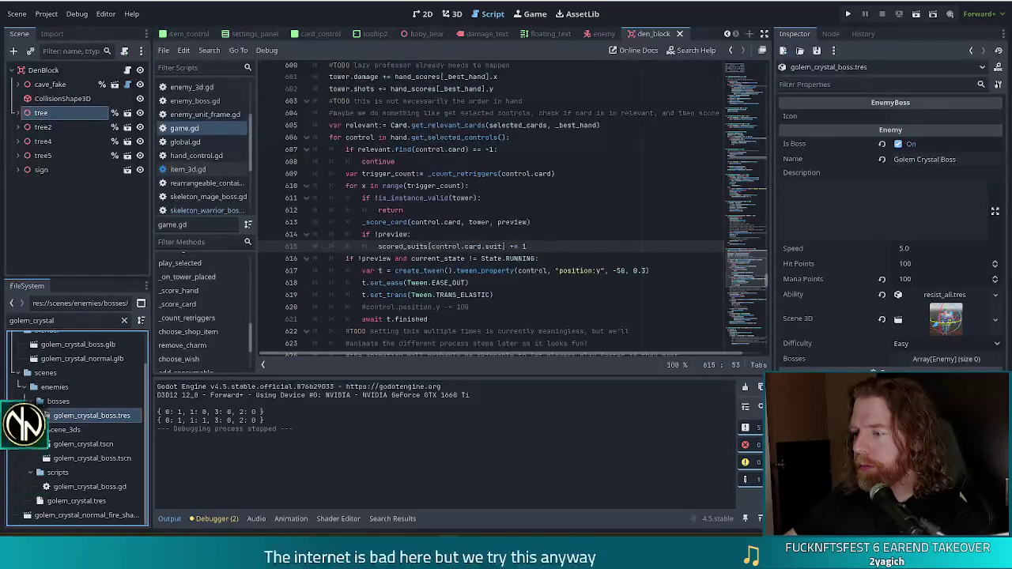
{"action": "double_click", "coordinate": [75, 486]}
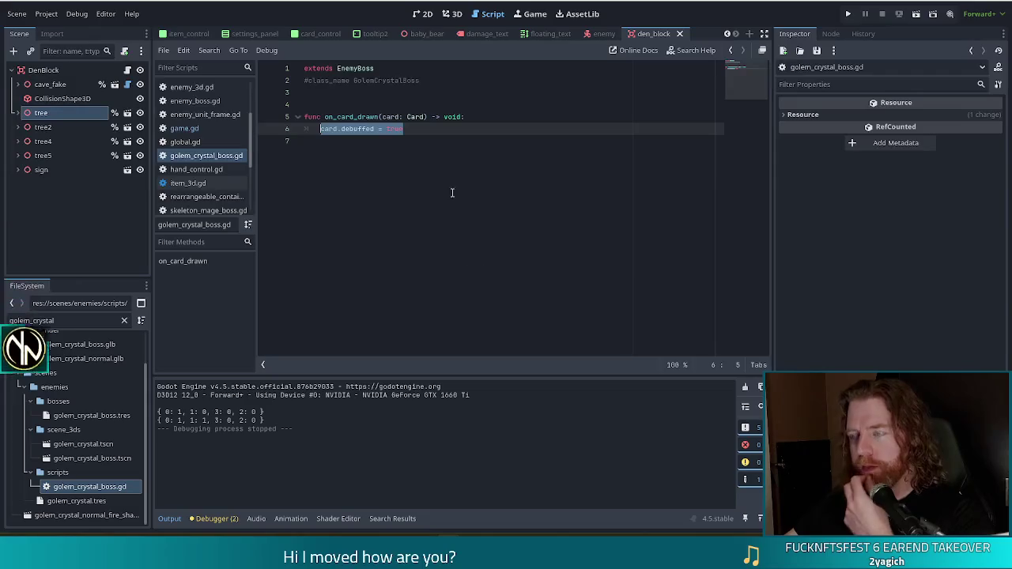
Highlight the card.debuffed = true statement inside on_card_drawn.
{"action": "left_click", "coordinate": [423, 125]}
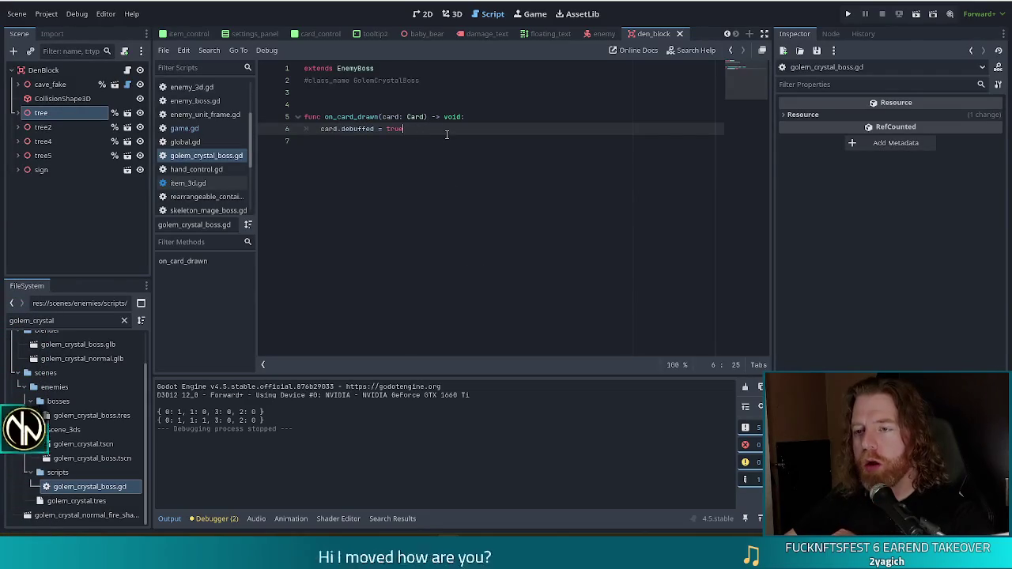
{"action": "left_click_drag", "start_coordinate": [437, 128], "coordinate": [322, 128]}
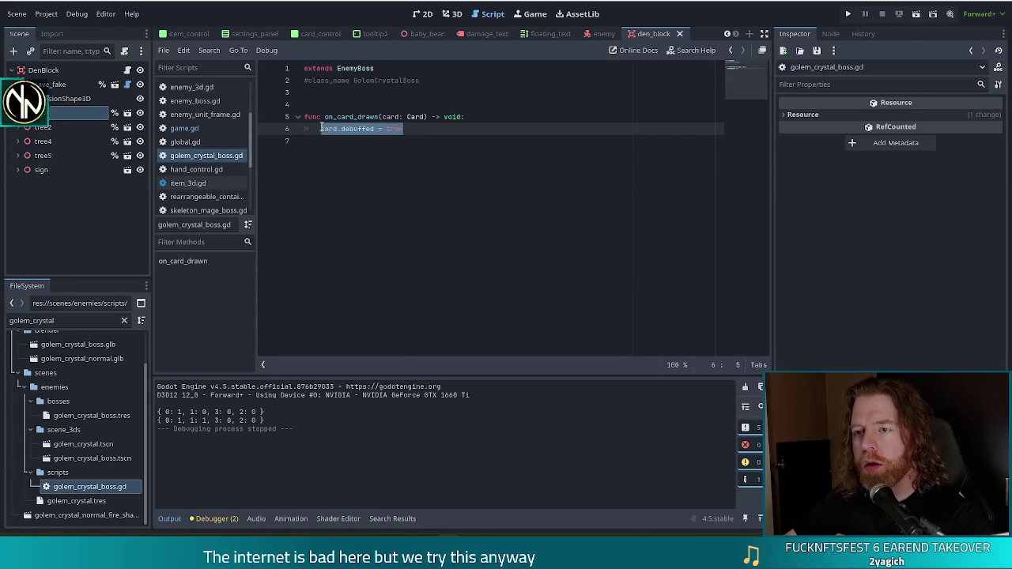
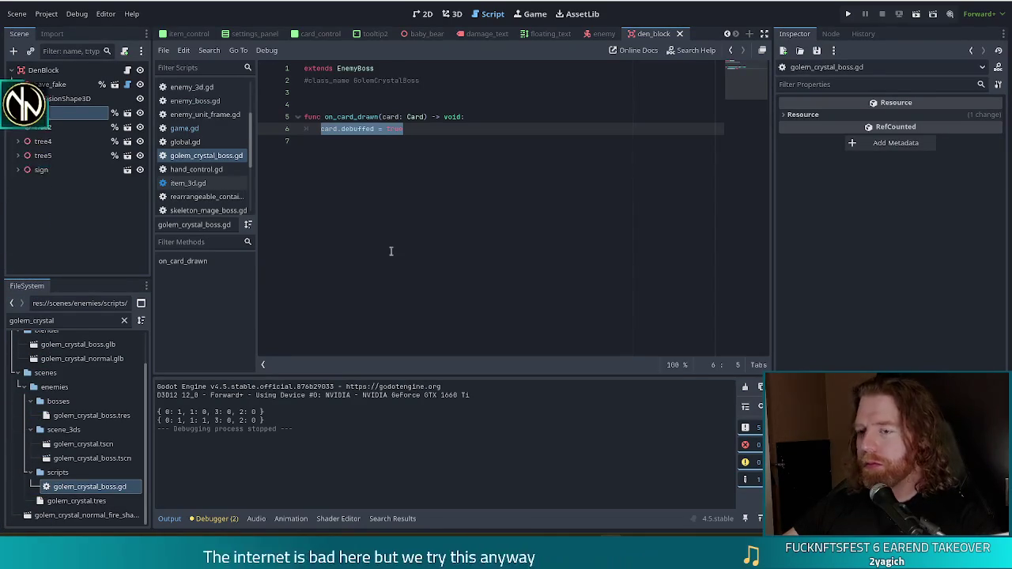
Select the card.debuffed = true statement on line 6, then deselect it, leaving the script unchanged.
{"action": "left_click", "coordinate": [469, 127]}
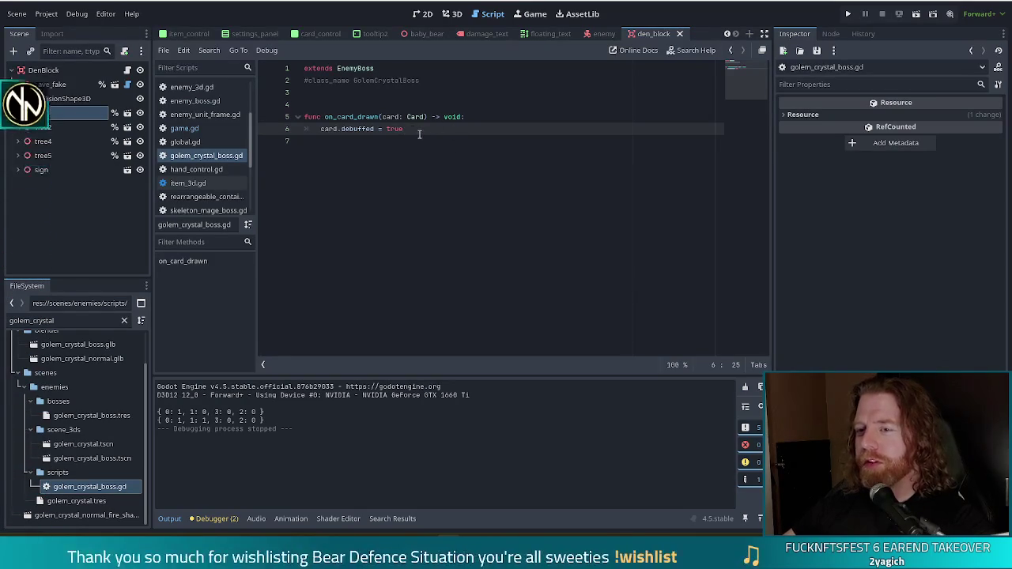
{"action": "key", "text": "shift+Home"}
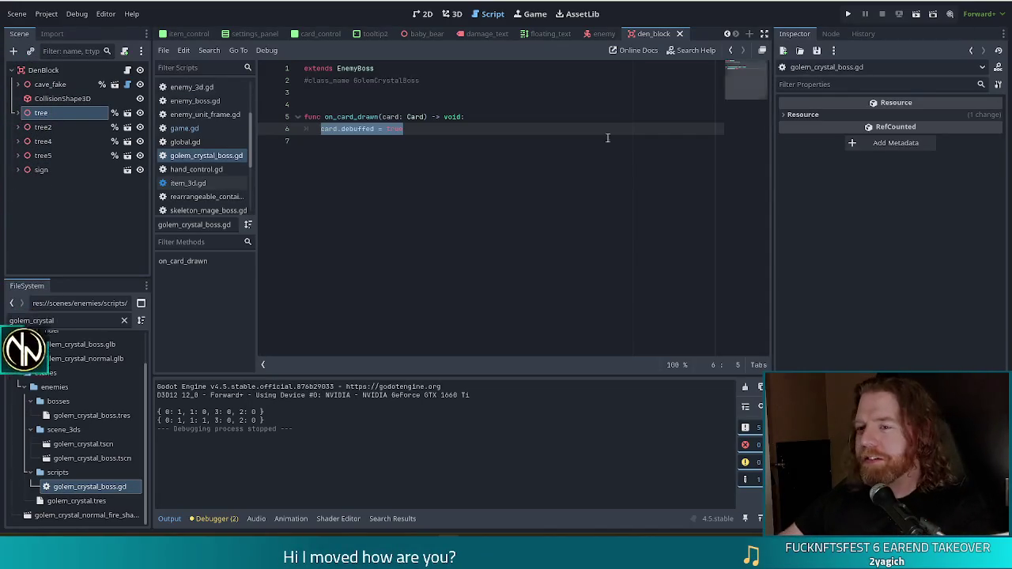
{"action": "left_click", "coordinate": [435, 130]}
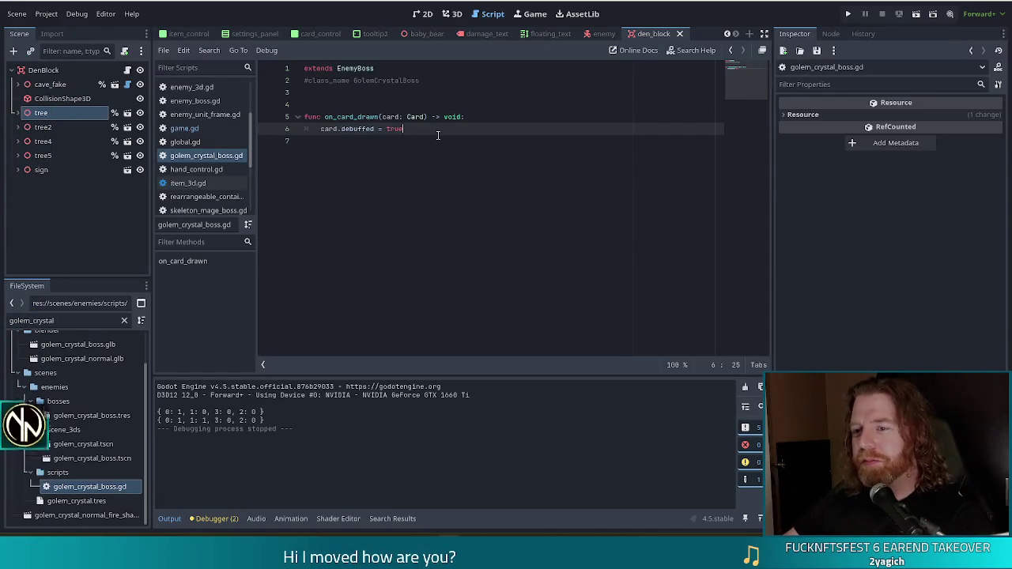
{"action": "left_click_drag", "start_coordinate": [427, 129], "coordinate": [321, 129]}
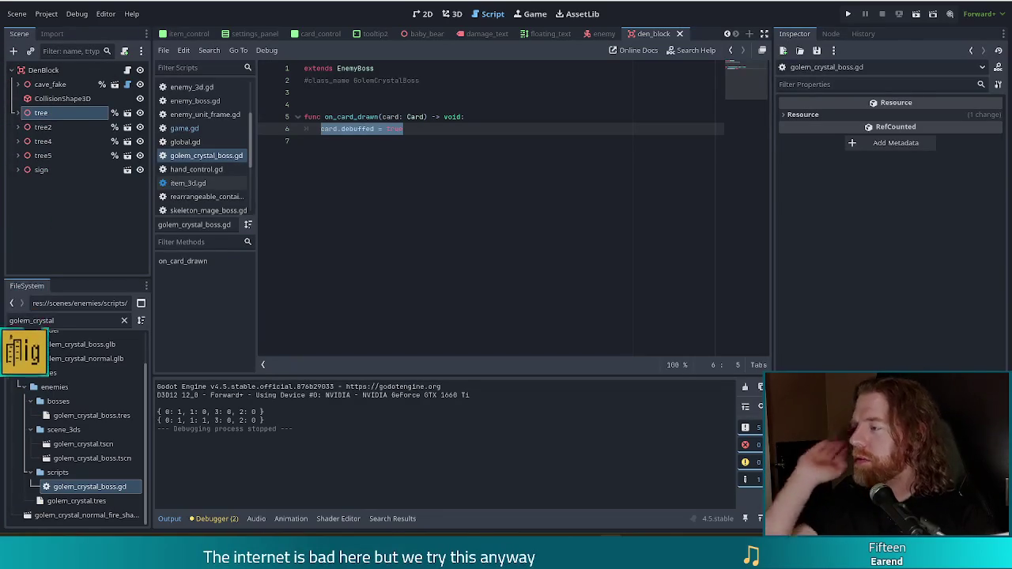
{"action": "left_click", "coordinate": [438, 127]}
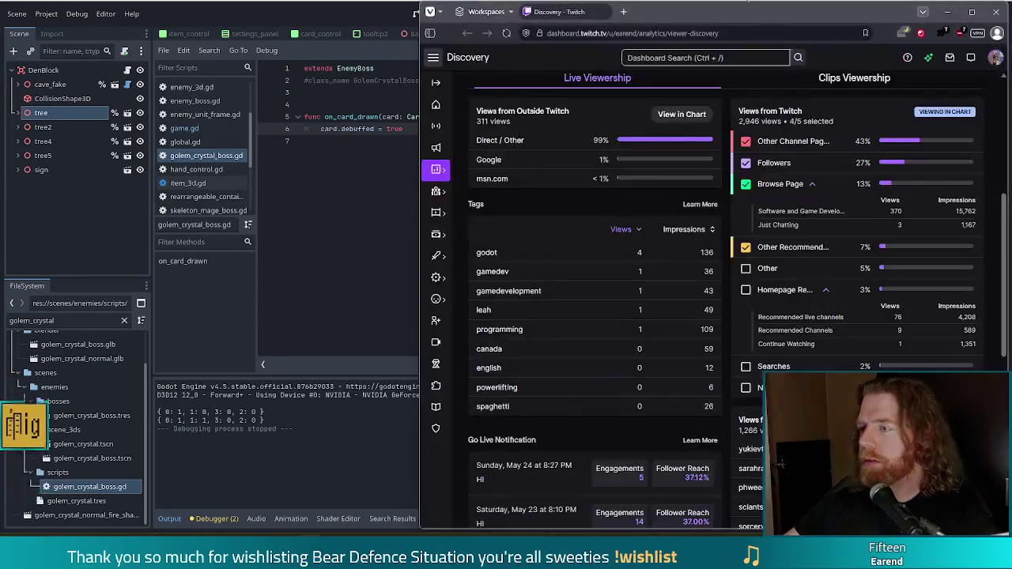
Move the Twitch analytics window left, scroll its Discovery stats, and open Torin's Greed's Steam page in a new tab.
{"action": "left_click_drag", "start_coordinate": [787, 17], "coordinate": [573, 18]}
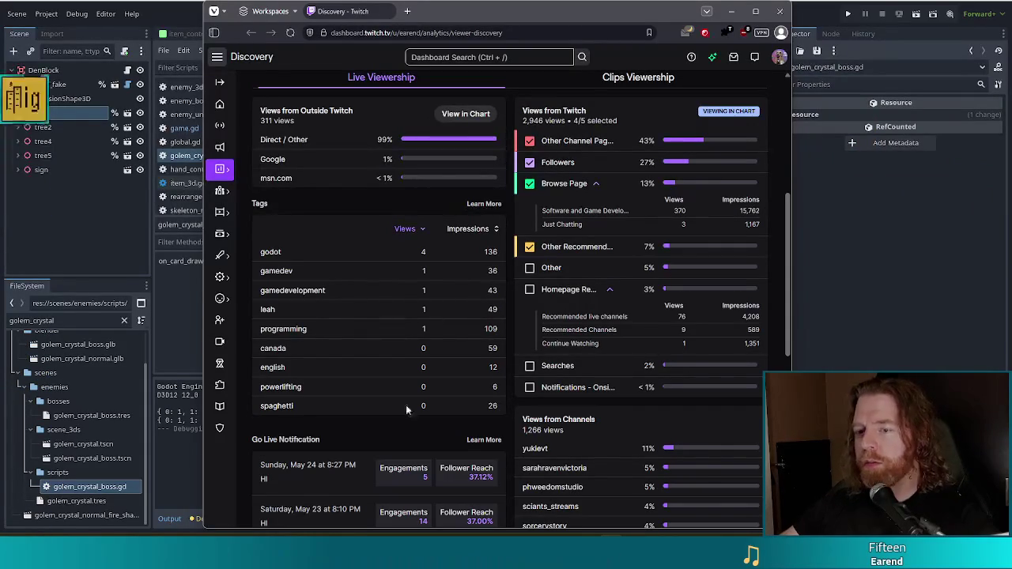
{"action": "scroll", "coordinate": [370, 313], "scroll_direction": "up", "scroll_amount": 4}
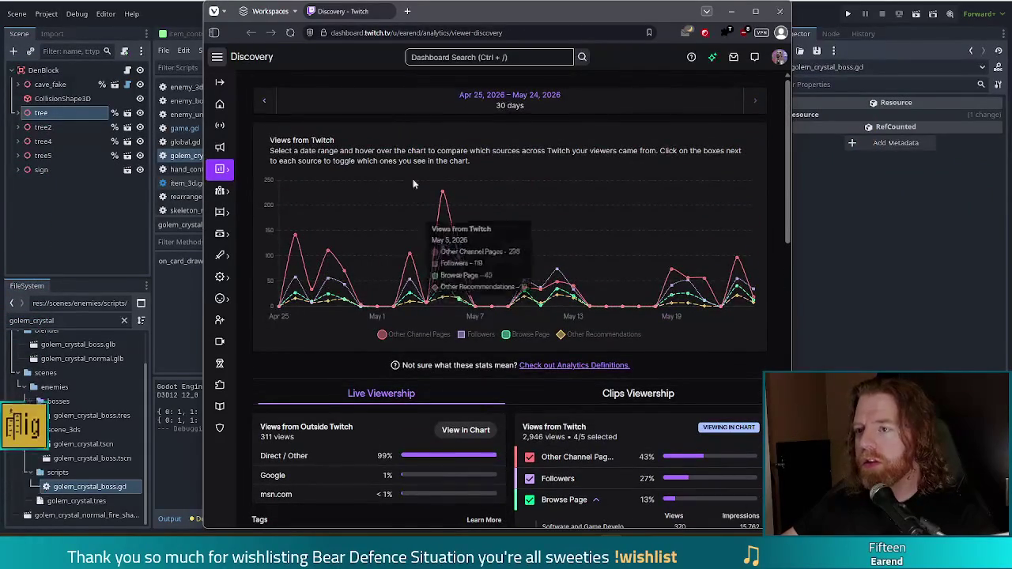
{"action": "scroll", "coordinate": [387, 188], "scroll_direction": "down", "scroll_amount": 5}
{"action": "scroll", "coordinate": [387, 183], "scroll_direction": "down", "scroll_amount": 1}
{"action": "scroll", "coordinate": [417, 205], "scroll_direction": "up", "scroll_amount": 2}
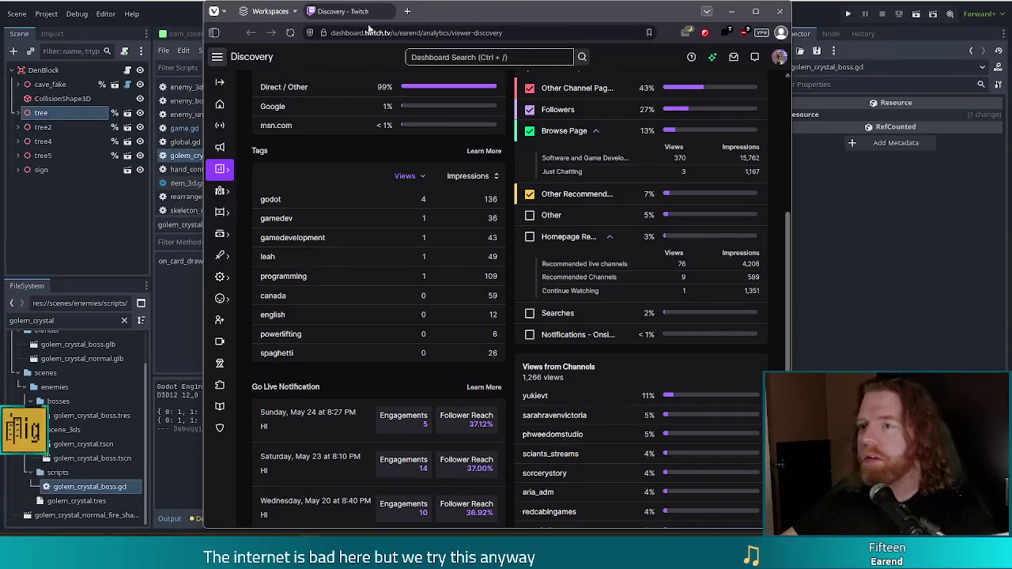
{"action": "left_click", "coordinate": [435, 11]}
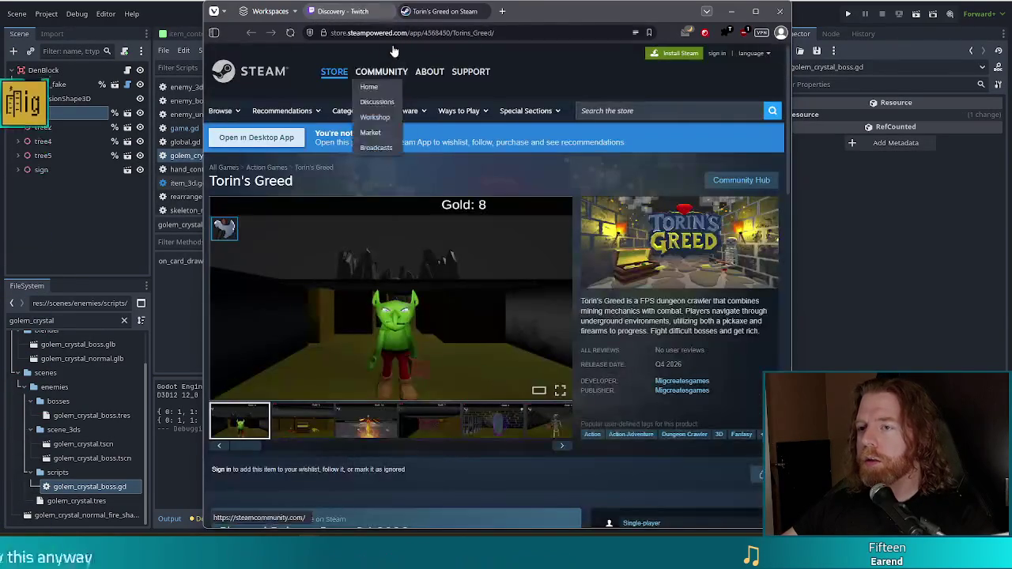
Maximize the browser and page through every Torin's Greed screenshot fullscreen, ending on the treasure-chest room.
{"action": "double_click", "coordinate": [553, 11]}
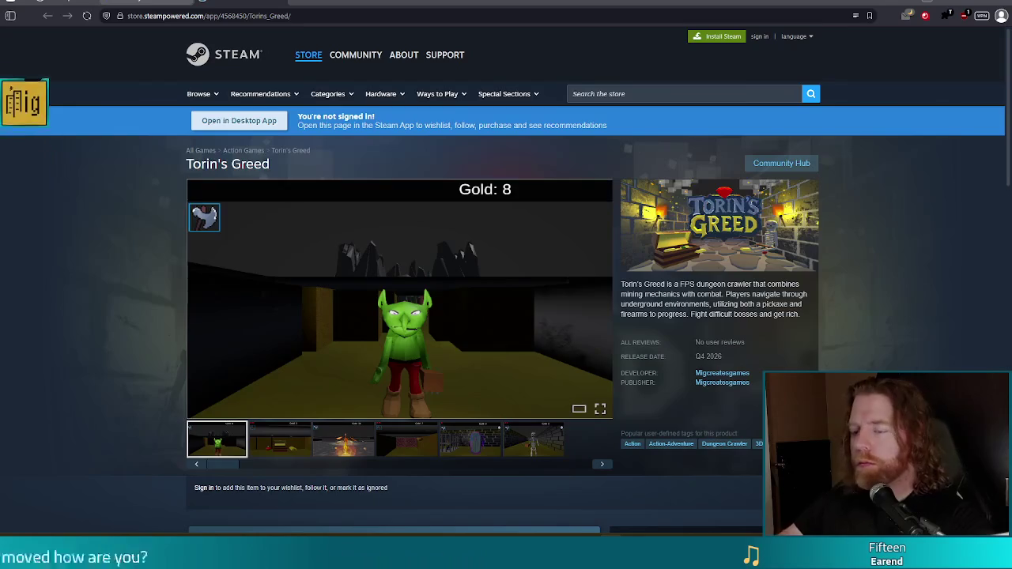
{"action": "left_click", "coordinate": [280, 439]}
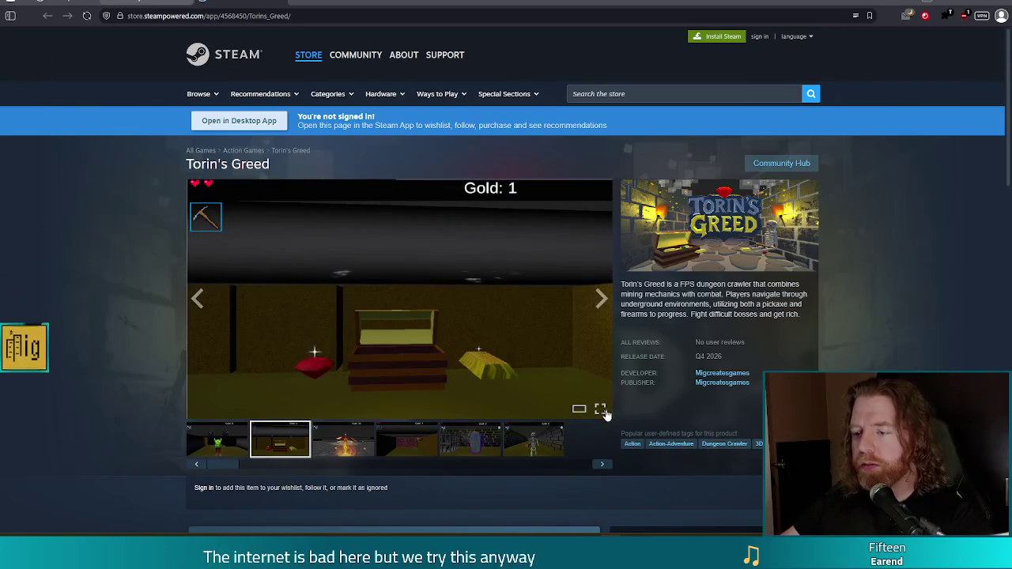
{"action": "left_click", "coordinate": [600, 409]}
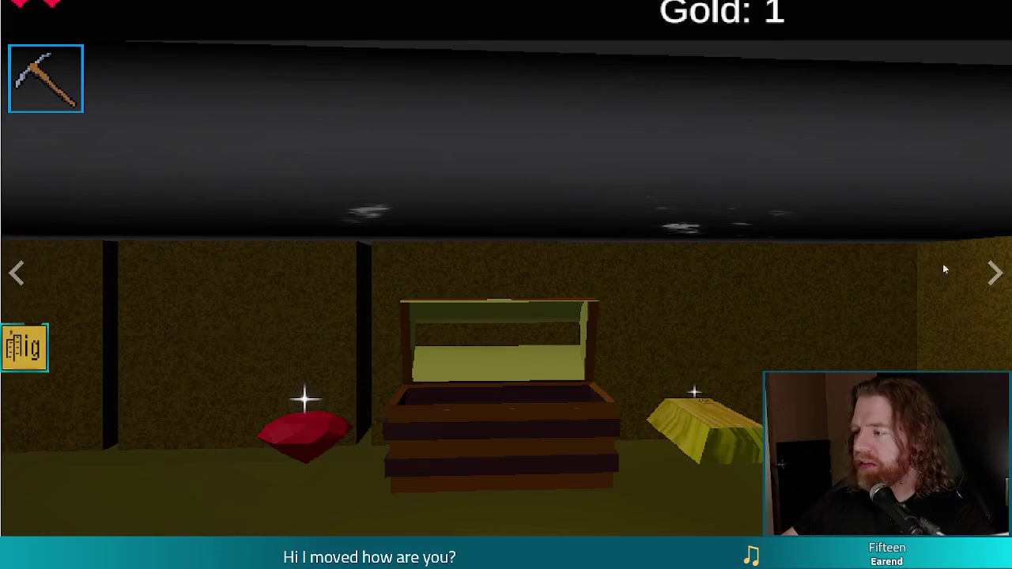
{"action": "left_click", "coordinate": [995, 273]}
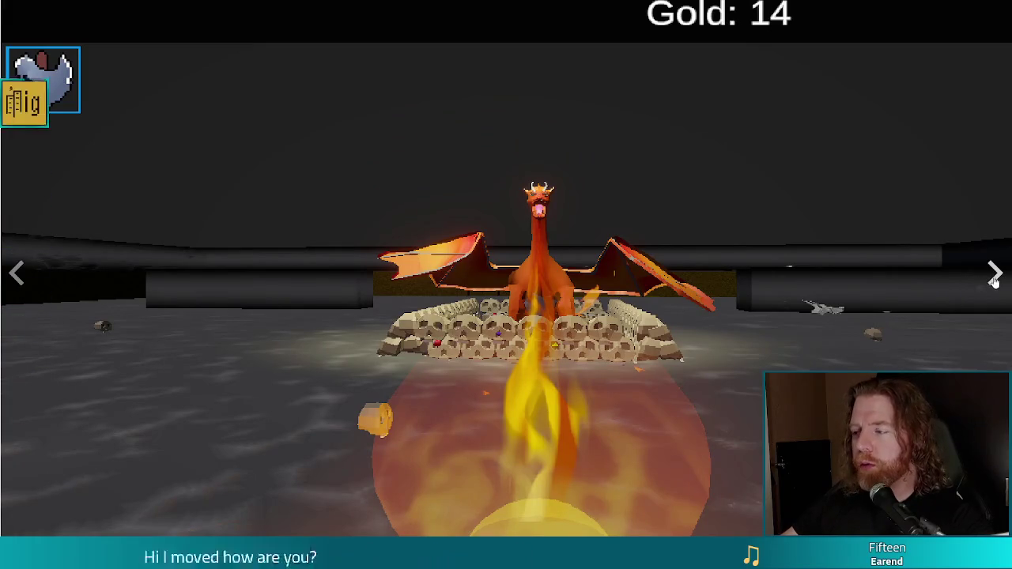
{"action": "left_click", "coordinate": [994, 274]}
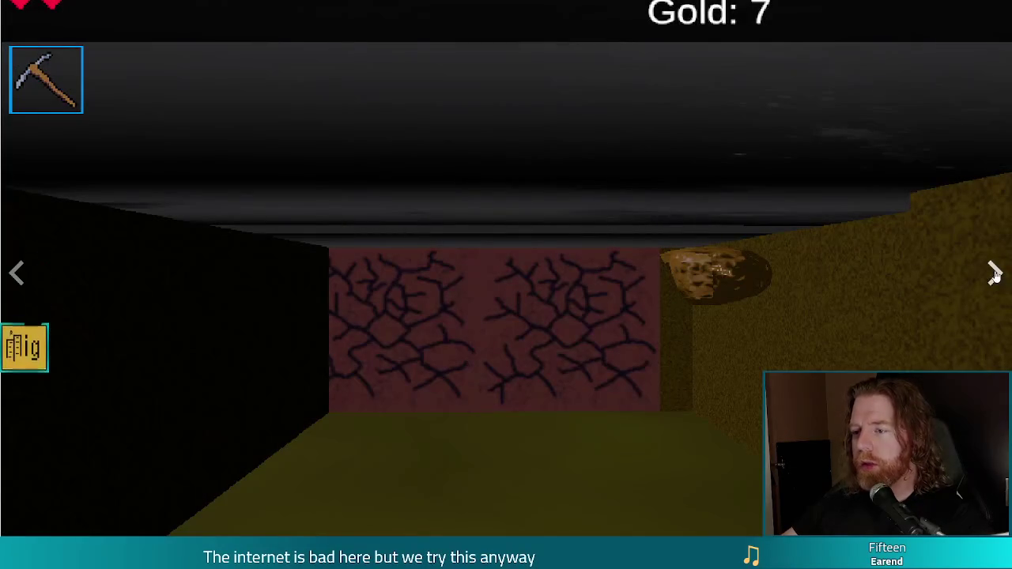
{"action": "left_click", "coordinate": [994, 274]}
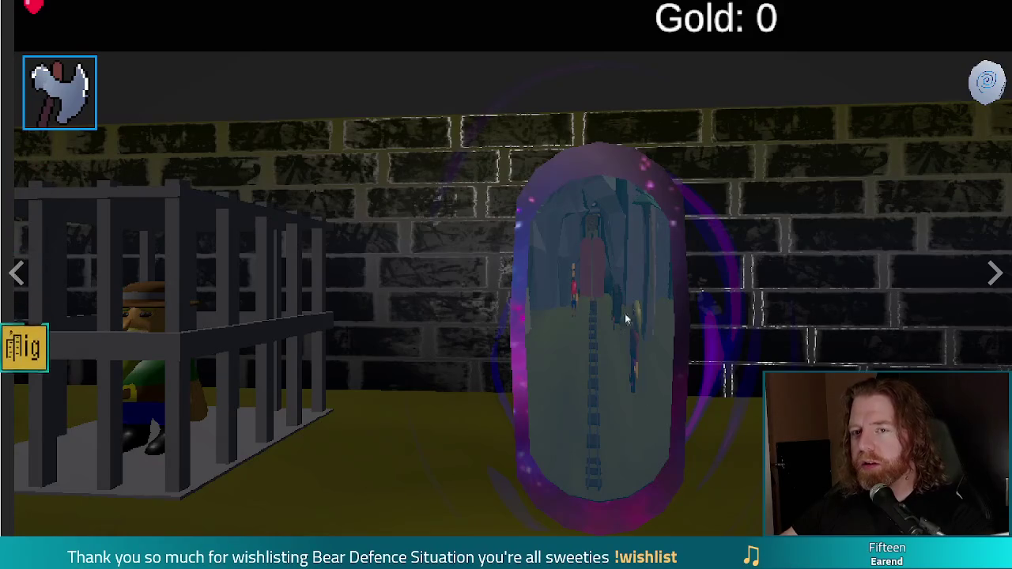
{"action": "left_click", "coordinate": [993, 274]}
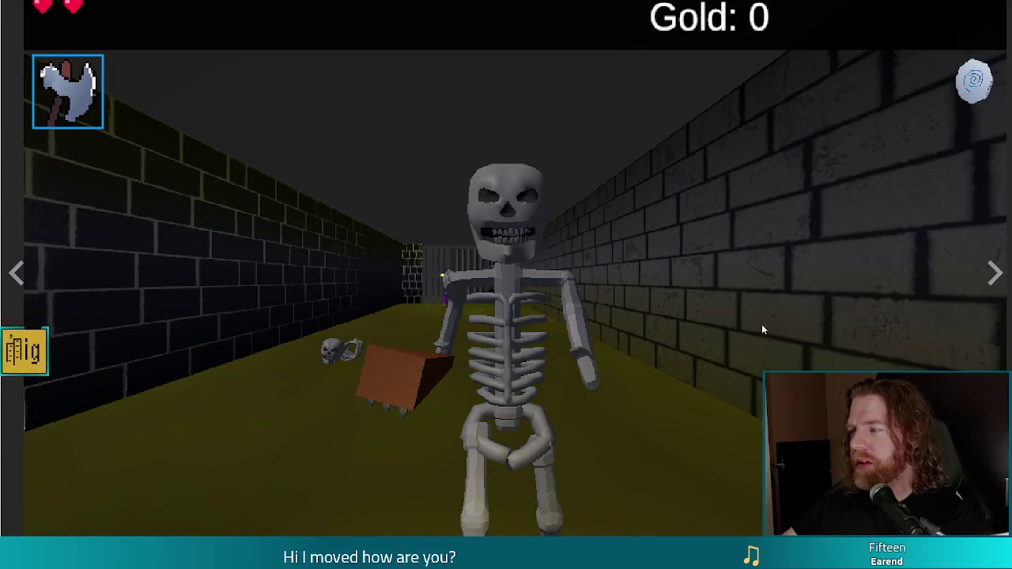
{"action": "left_click", "coordinate": [995, 274]}
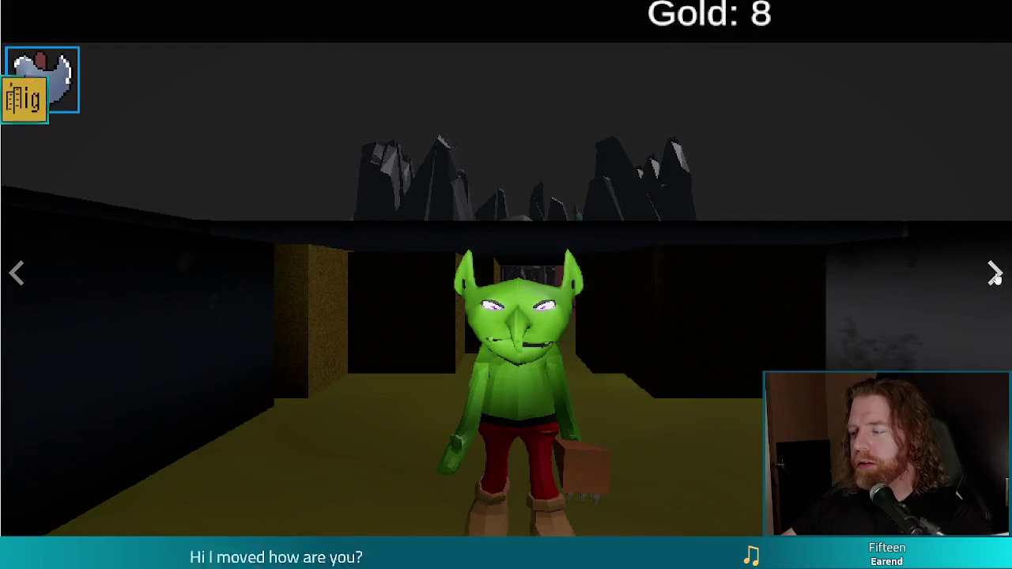
{"action": "left_click", "coordinate": [995, 274]}
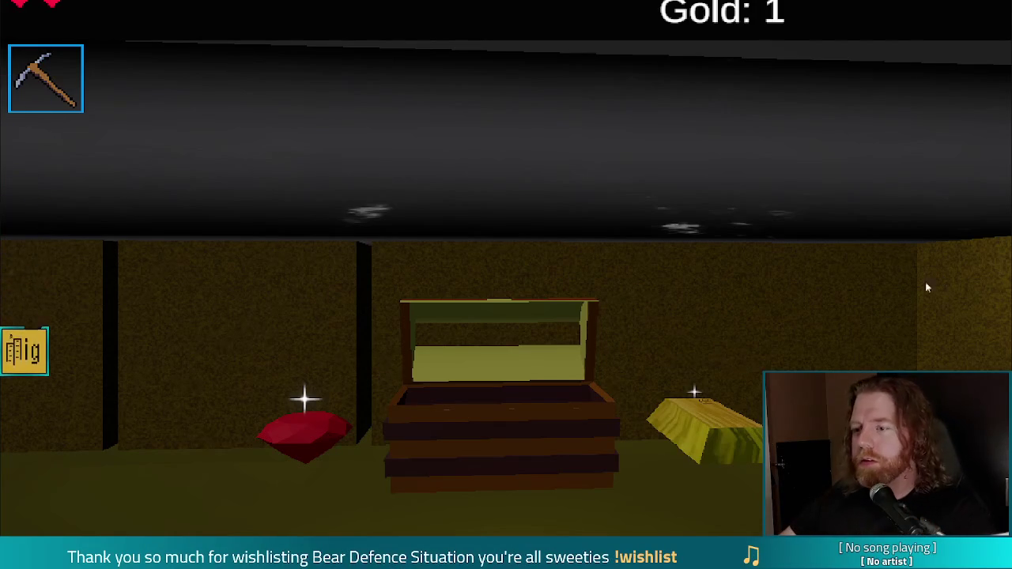
{"action": "key", "text": "Escape"}
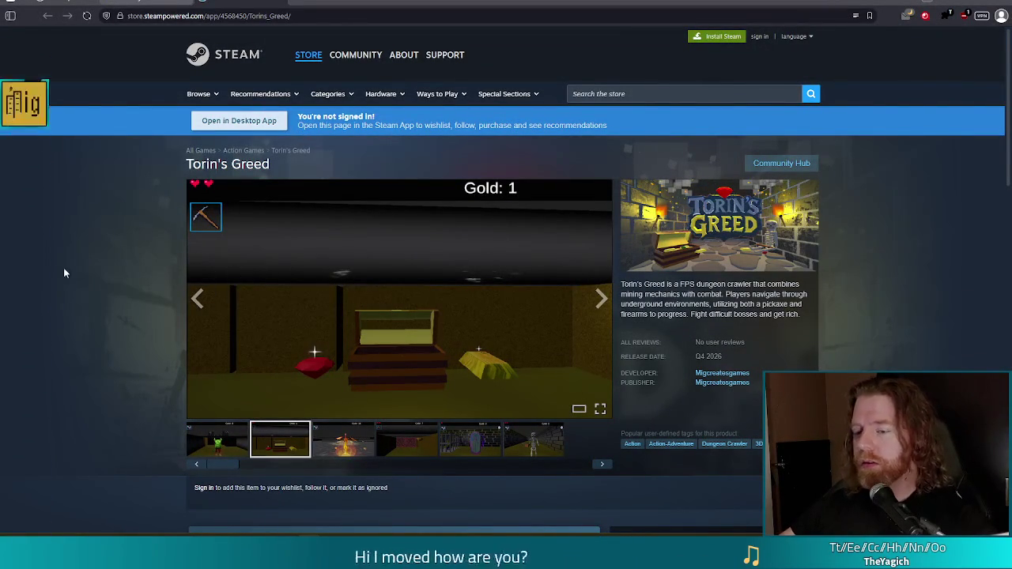
Scroll down the Torin's Greed store page.
{"action": "scroll", "coordinate": [65, 264], "scroll_direction": "down", "scroll_amount": 1}
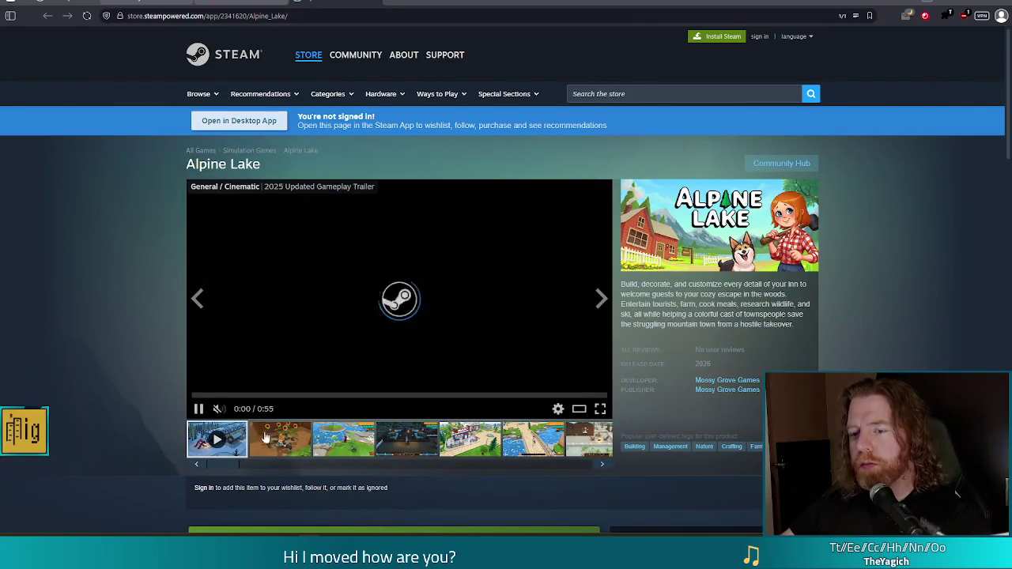
Watch the Alpine Lake trailer fullscreen, exit the viewer, and close the browser.
{"action": "left_click", "coordinate": [600, 409]}
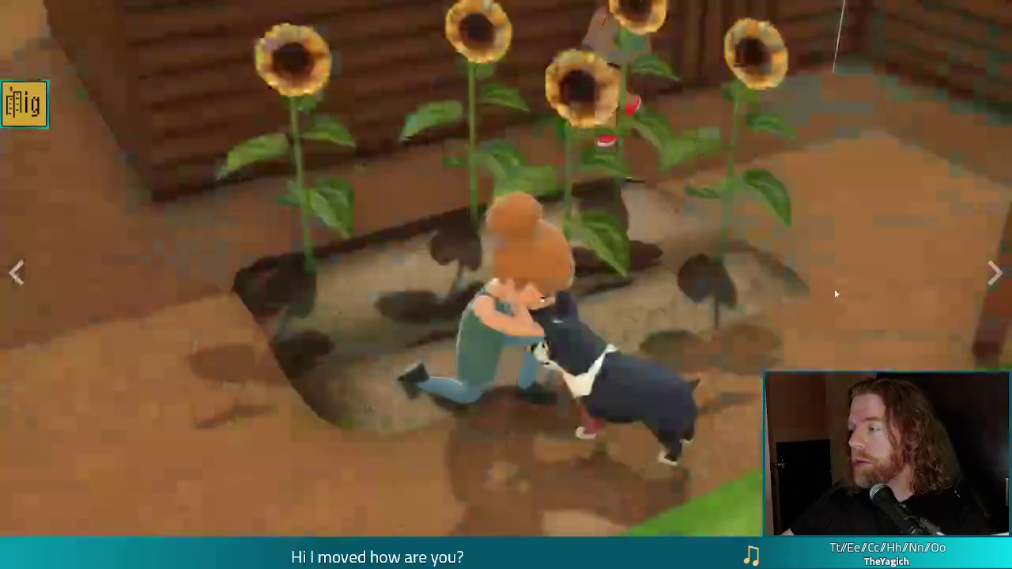
{"action": "key", "text": "Escape"}
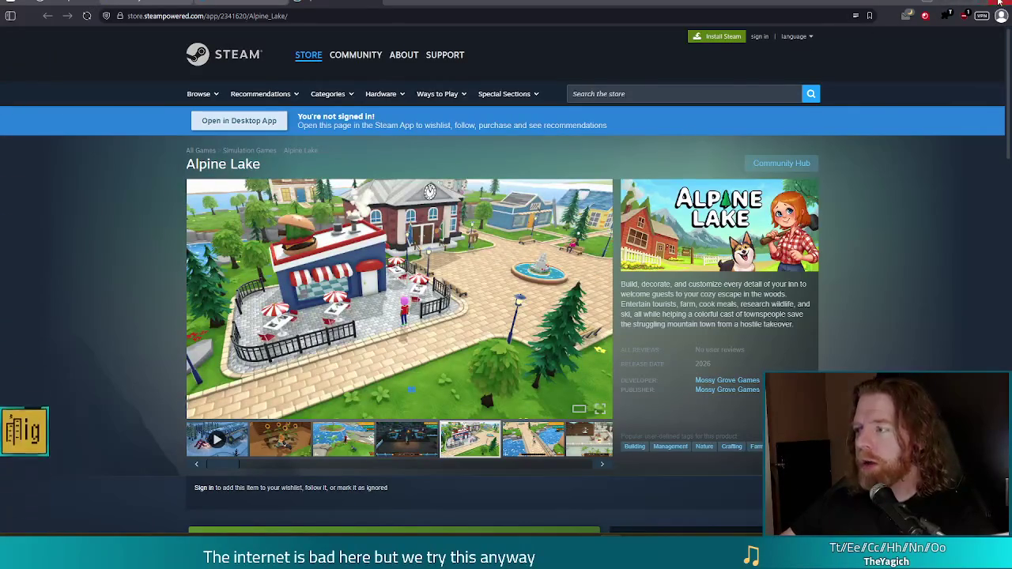
{"action": "left_click", "coordinate": [968, 3]}
Run the Bear Defence Situation project with F5 and make its game window fill the screen.
{"action": "key", "text": "F5"}
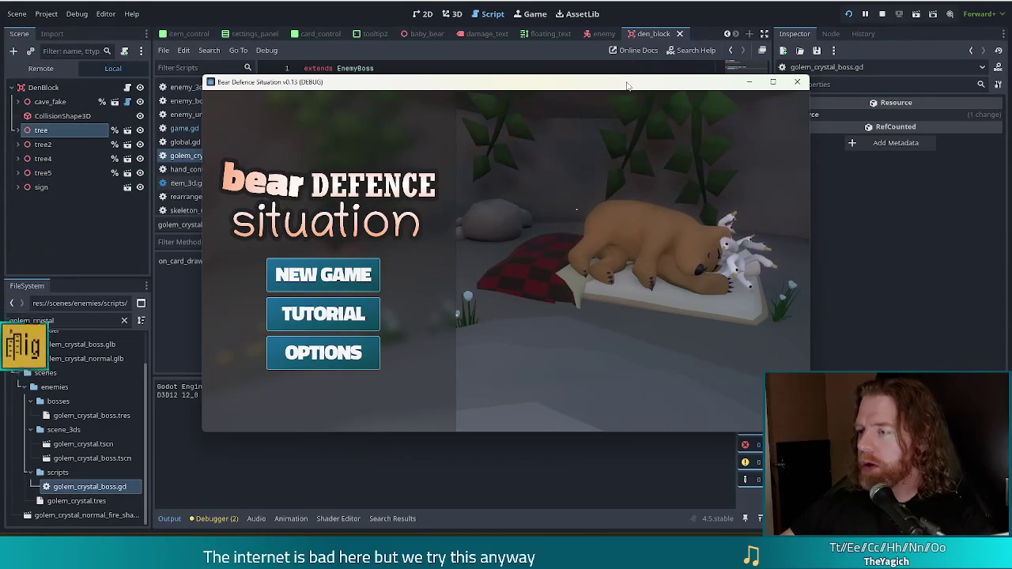
{"action": "left_click_drag", "start_coordinate": [627, 85], "coordinate": [585, 72]}
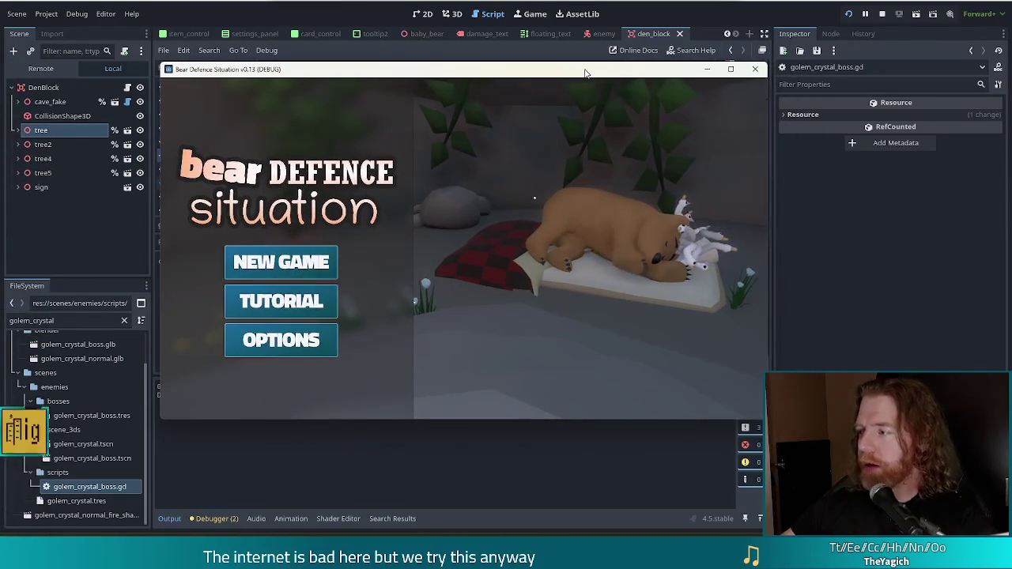
{"action": "left_click", "coordinate": [731, 69]}
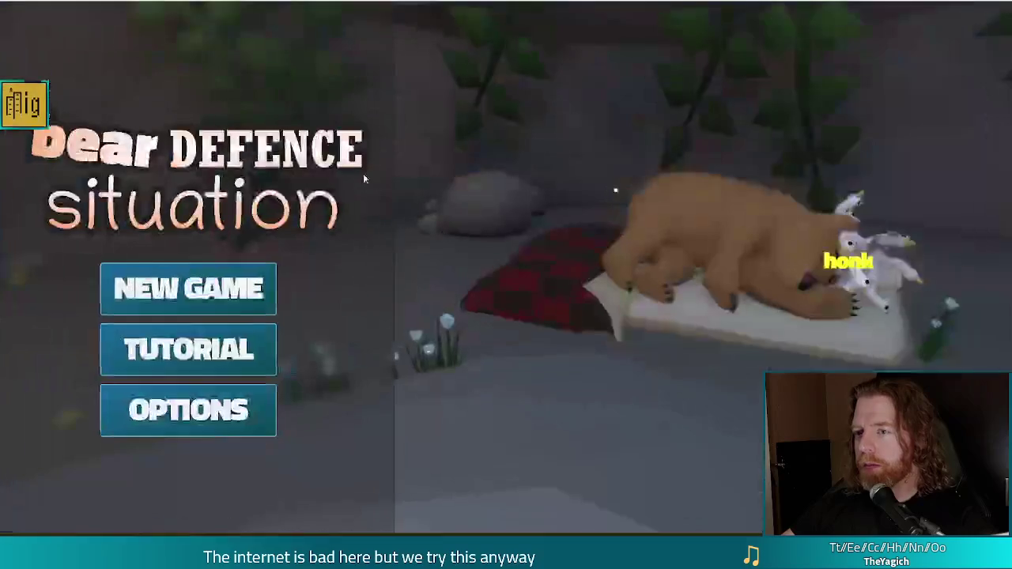
Start a new game and spend 5 coins at the Wishing Well on the Training Wheels wish.
{"action": "left_click", "coordinate": [222, 305]}
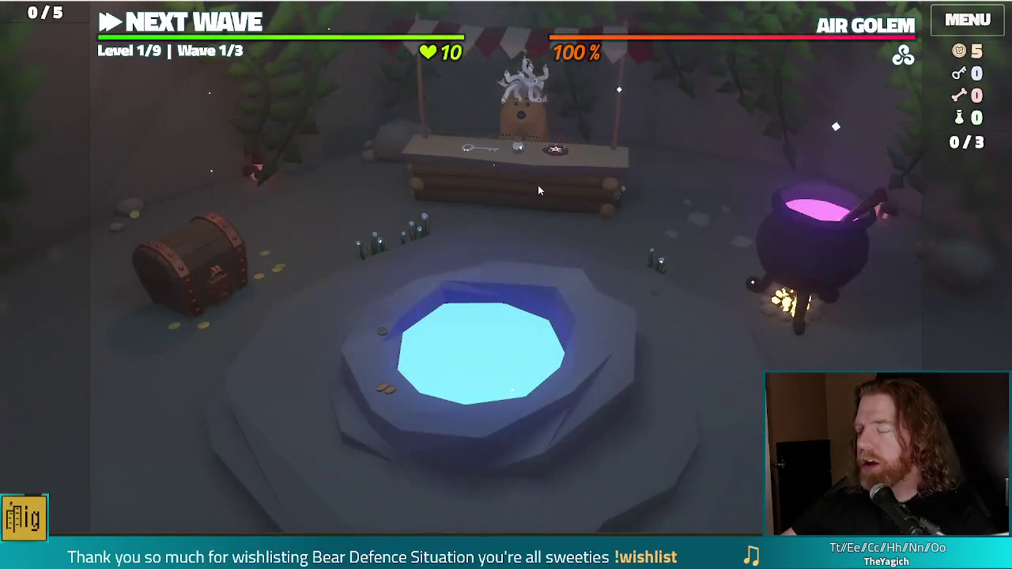
{"action": "left_click", "coordinate": [538, 185]}
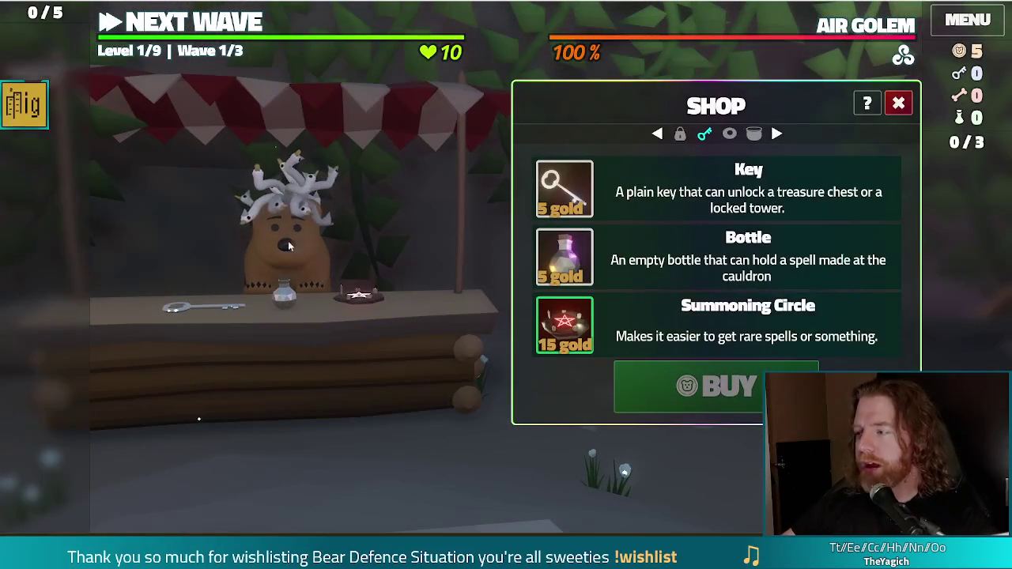
{"action": "left_click", "coordinate": [277, 215]}
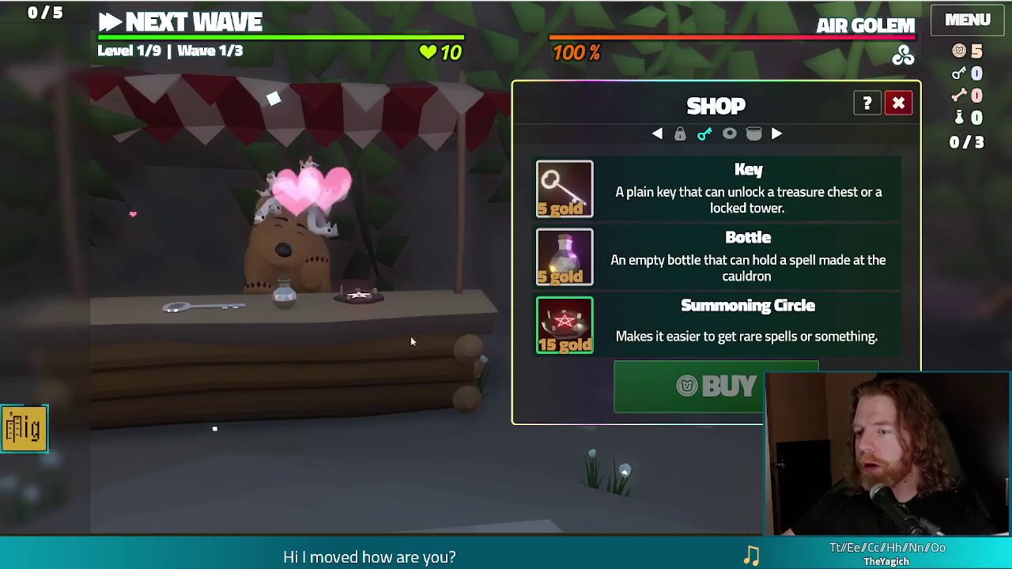
{"action": "left_click", "coordinate": [900, 105]}
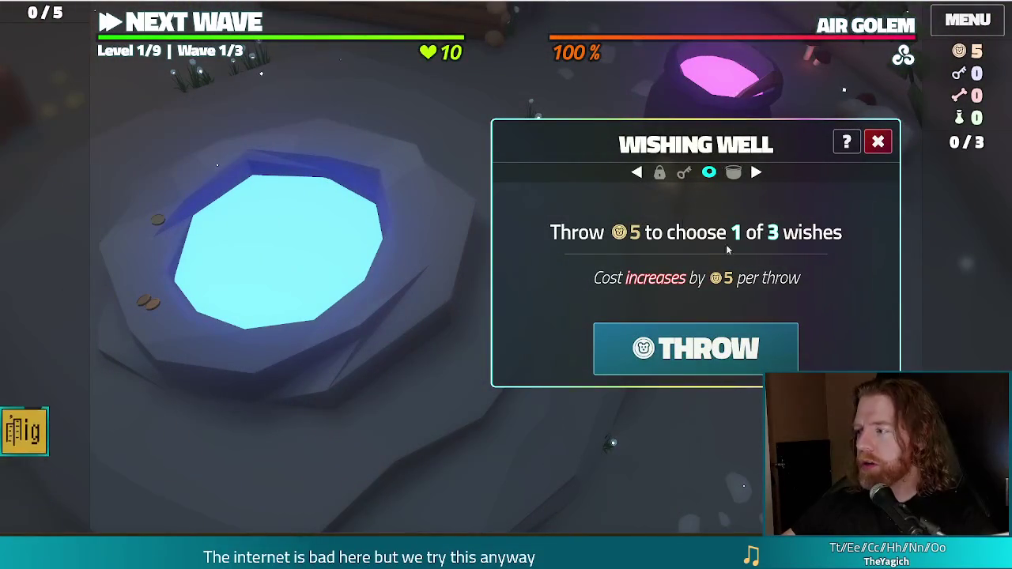
{"action": "left_click", "coordinate": [698, 356]}
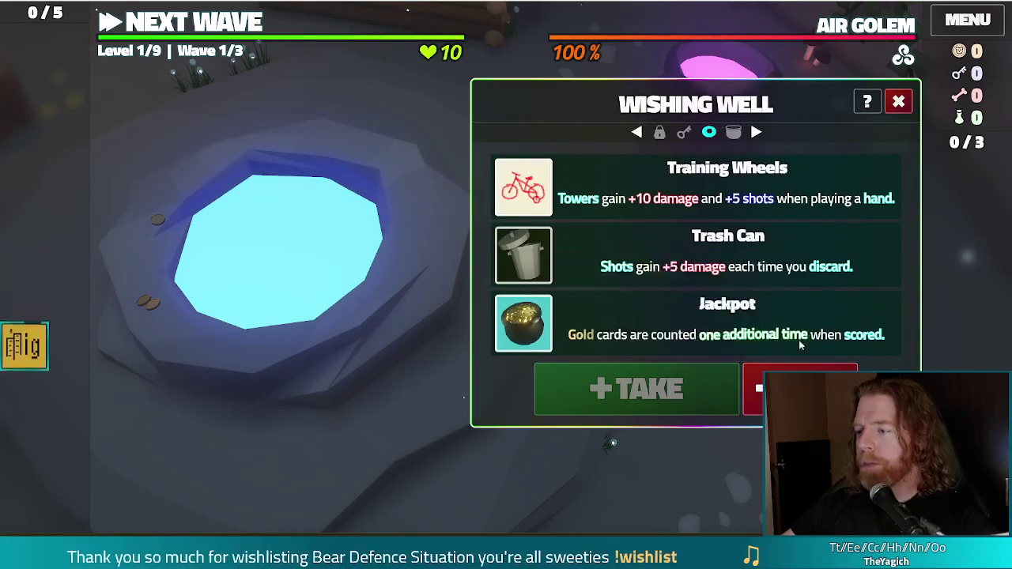
{"action": "left_click", "coordinate": [610, 184]}
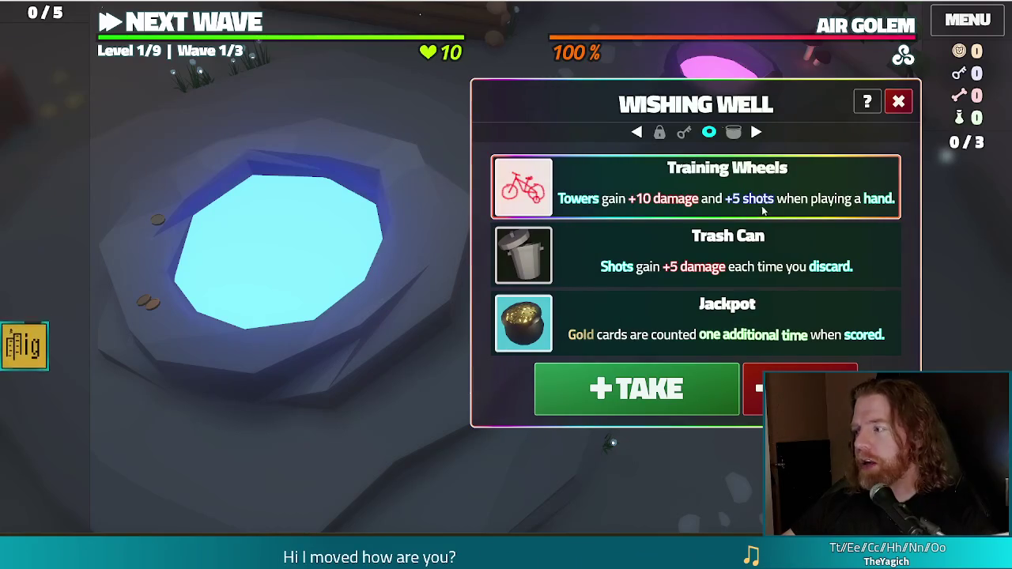
{"action": "left_click", "coordinate": [633, 395]}
{"action": "left_click", "coordinate": [212, 26]}
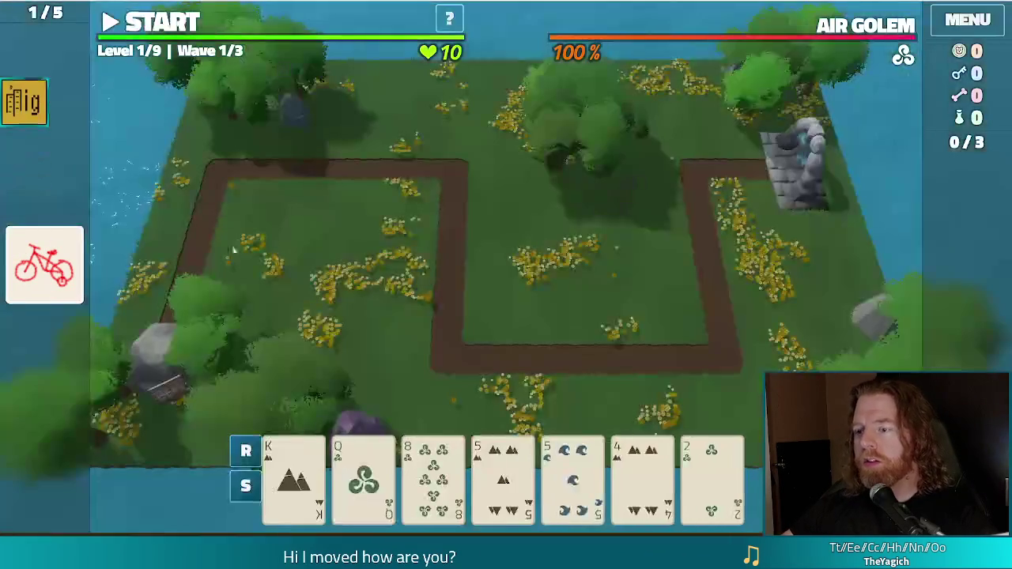
Discard the 8 of Wind, then play Two Pair of kings and queens as a Ballista inside the right bend.
{"action": "left_click", "coordinate": [433, 478]}
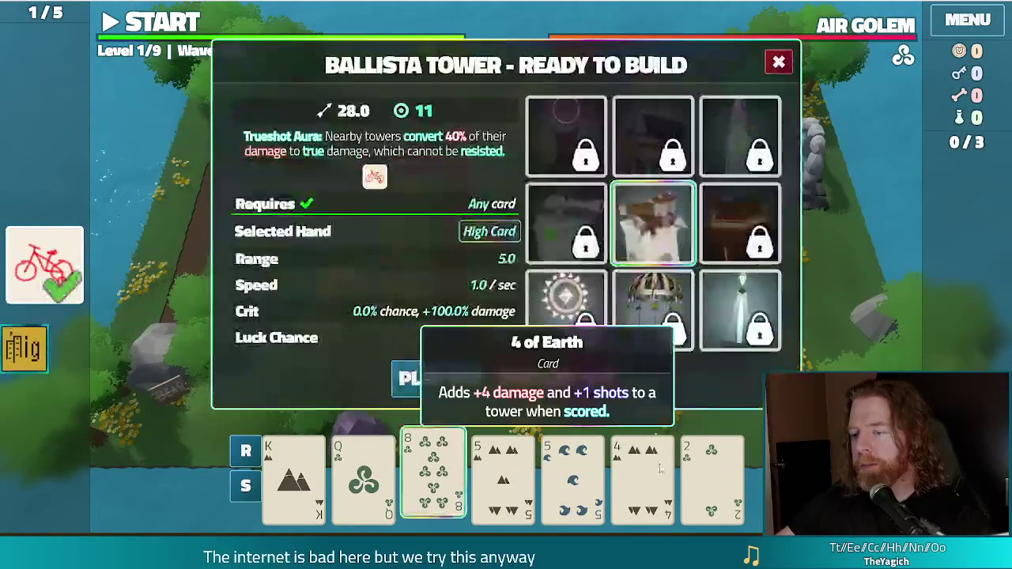
{"action": "left_click", "coordinate": [578, 384]}
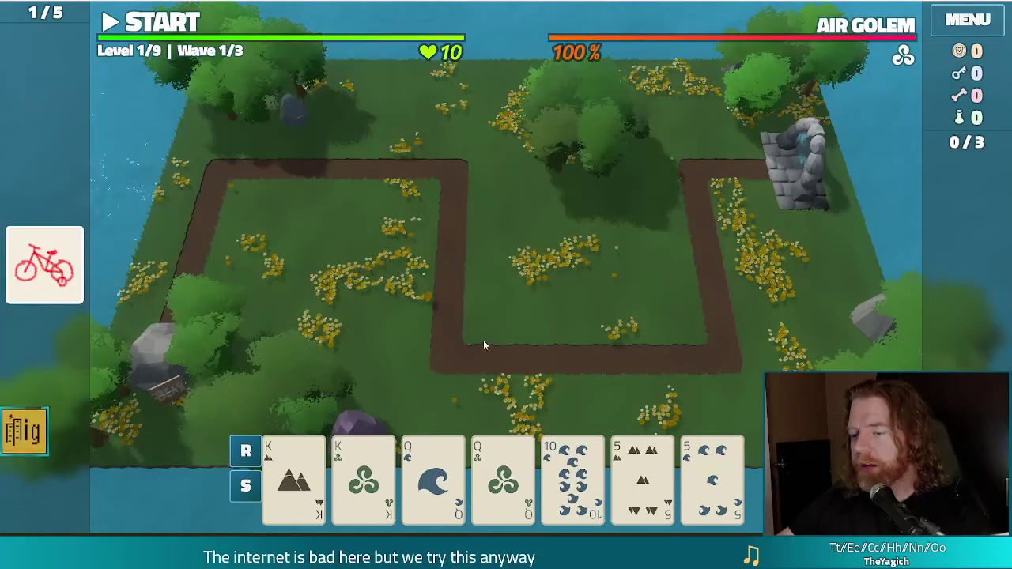
{"action": "left_click", "coordinate": [293, 478]}
{"action": "left_click", "coordinate": [363, 479]}
{"action": "left_click", "coordinate": [433, 479]}
{"action": "left_click", "coordinate": [503, 478]}
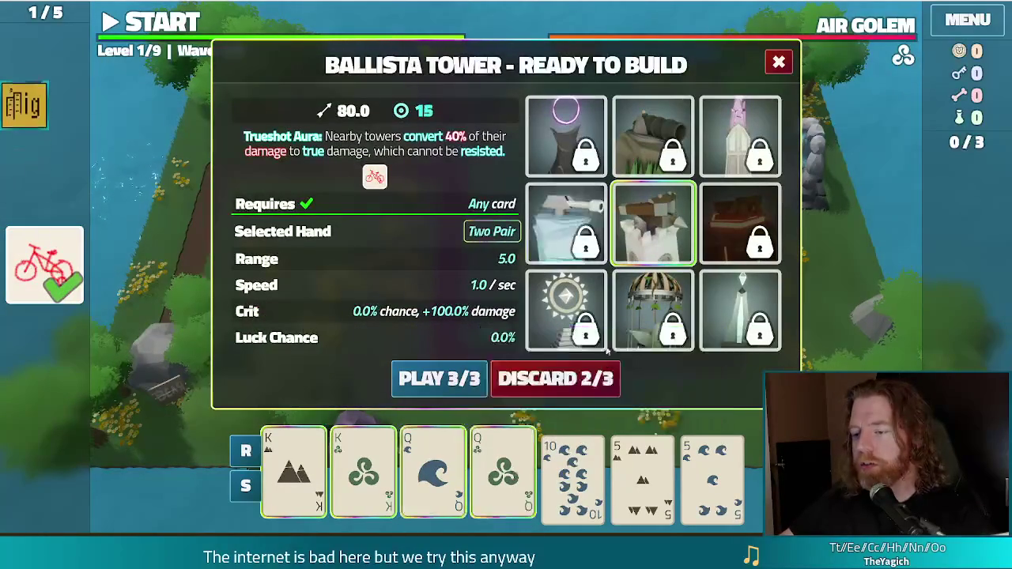
{"action": "left_click", "coordinate": [447, 383]}
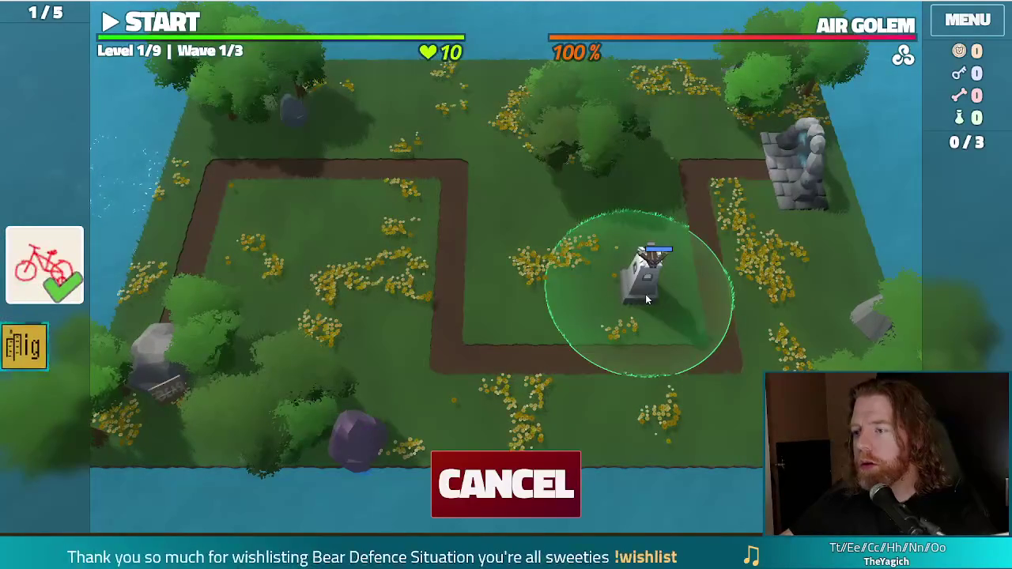
{"action": "left_click", "coordinate": [646, 294]}
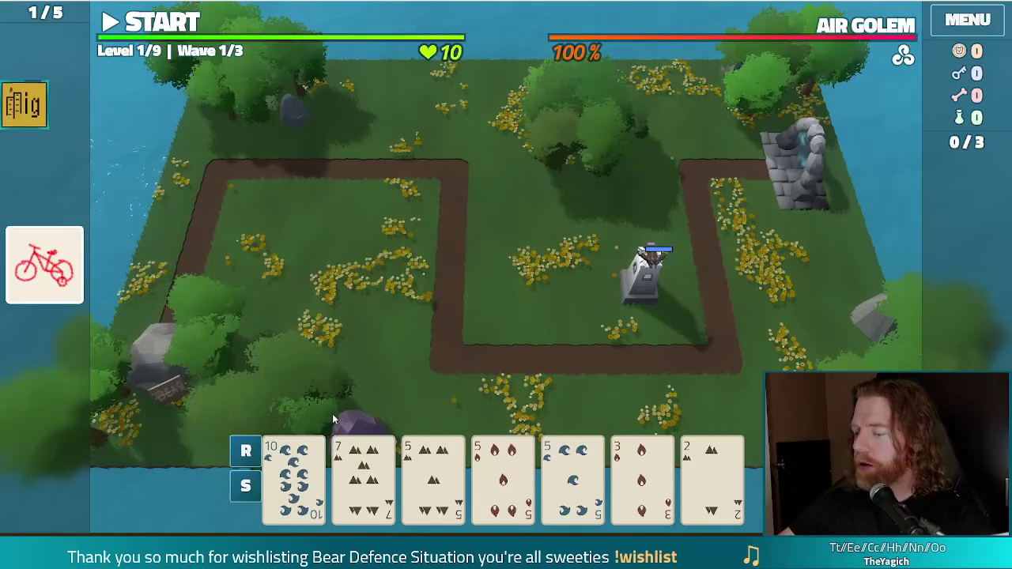
Discard the 7 of Earth and the 4 of Wind for new cards.
{"action": "mouse_move", "coordinate": [417, 465]}
{"action": "mouse_move", "coordinate": [655, 473]}
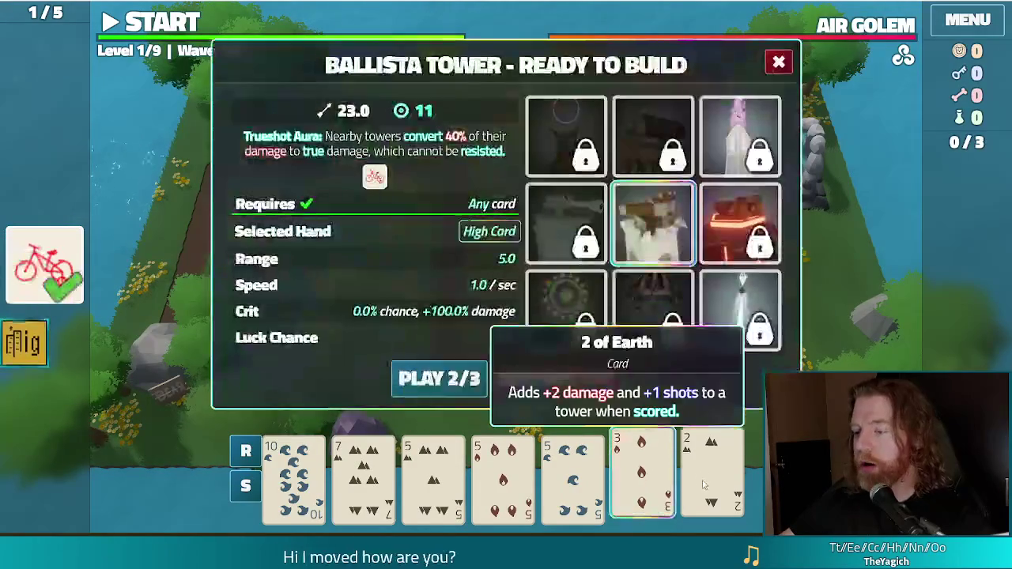
{"action": "left_click", "coordinate": [363, 475]}
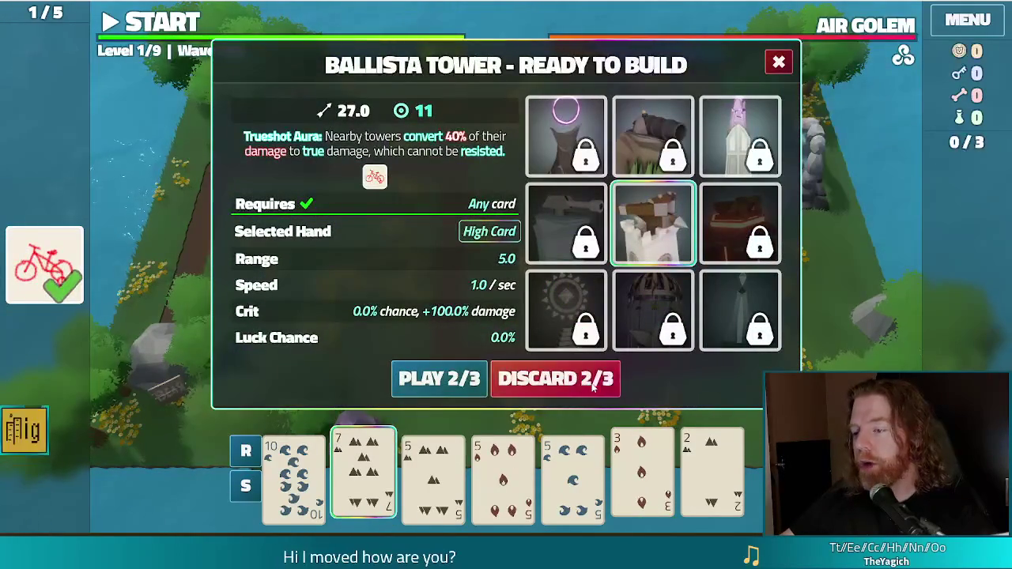
{"action": "left_click", "coordinate": [593, 380]}
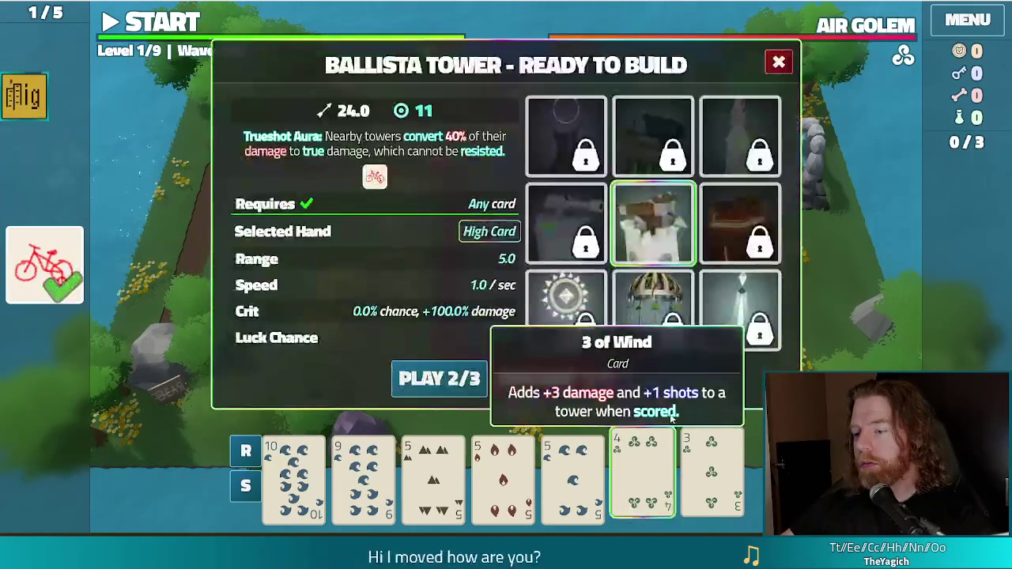
{"action": "left_click", "coordinate": [646, 470]}
{"action": "left_click", "coordinate": [574, 379]}
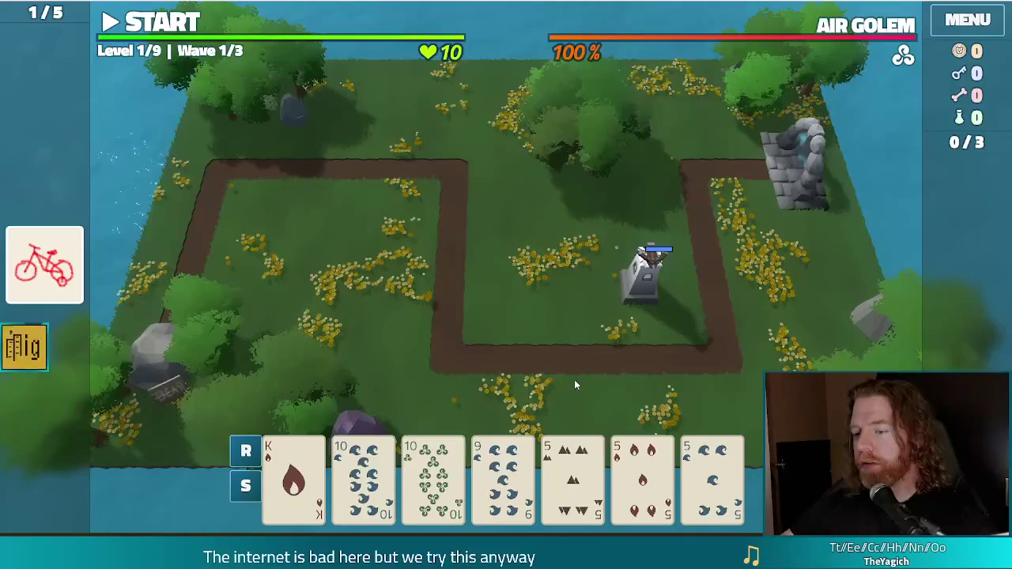
Play a Full House of tens and fives as a second Ballista at map centre, then clear wave 1.
{"action": "left_click", "coordinate": [363, 474]}
{"action": "left_click", "coordinate": [432, 475]}
{"action": "left_click", "coordinate": [572, 475]}
{"action": "left_click", "coordinate": [643, 474]}
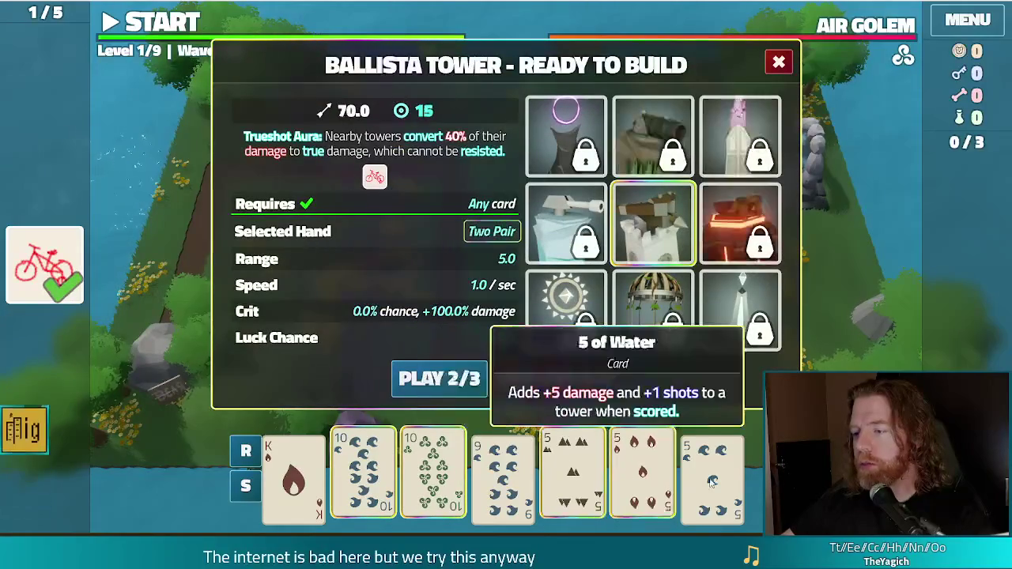
{"action": "left_click", "coordinate": [711, 481]}
{"action": "left_click", "coordinate": [456, 384]}
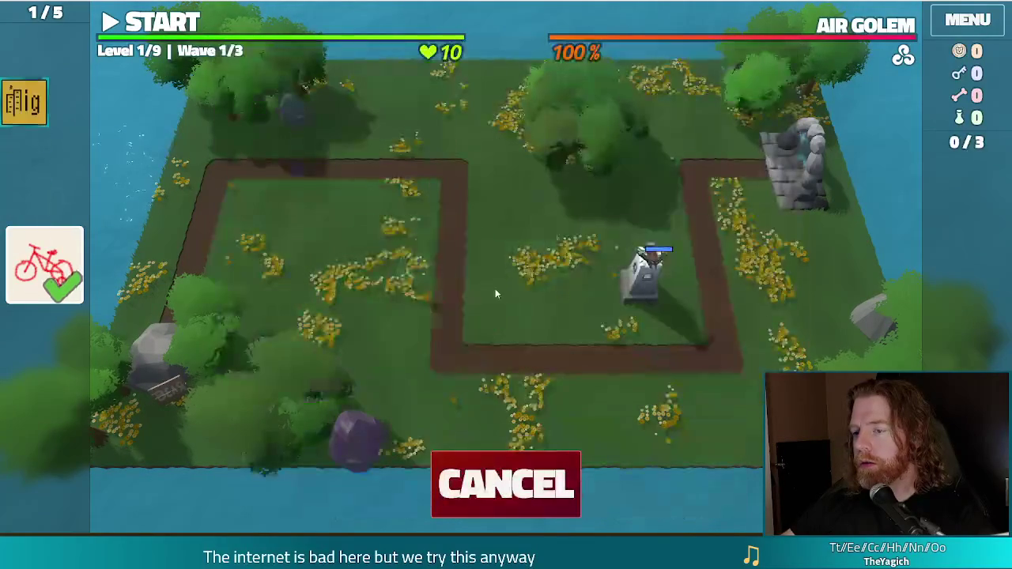
{"action": "left_click", "coordinate": [522, 269]}
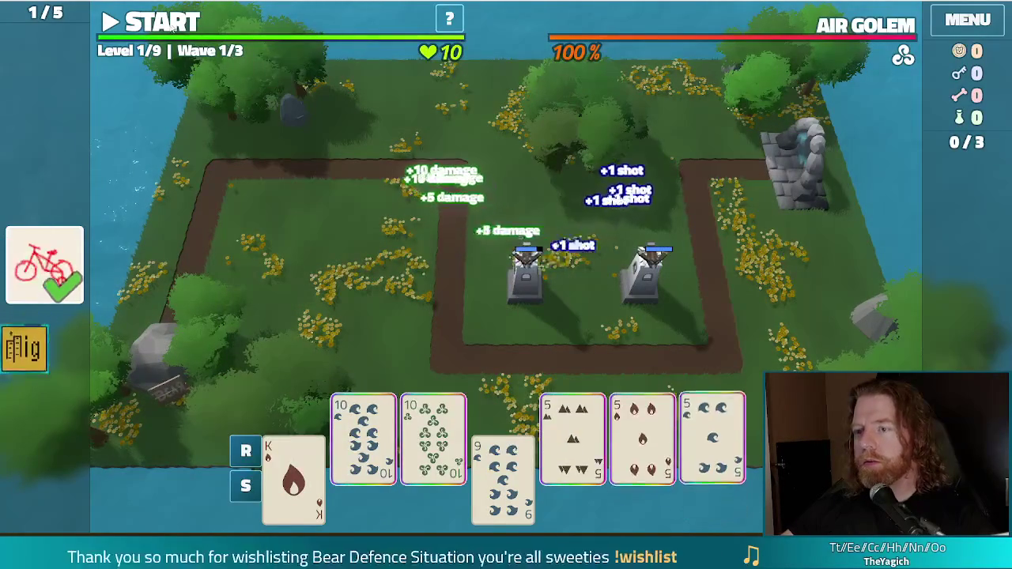
{"action": "left_click", "coordinate": [150, 22]}
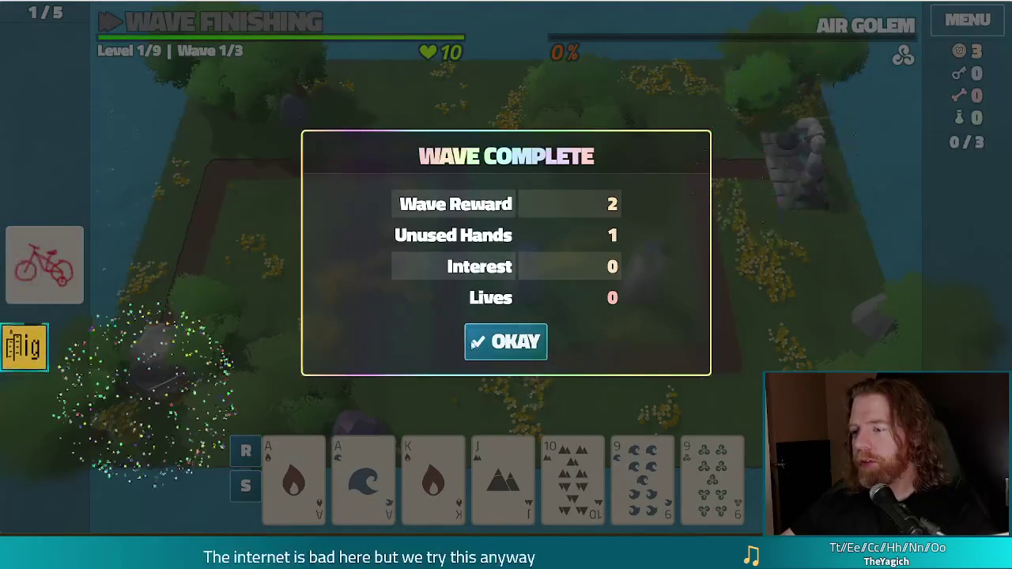
{"action": "left_click", "coordinate": [516, 347]}
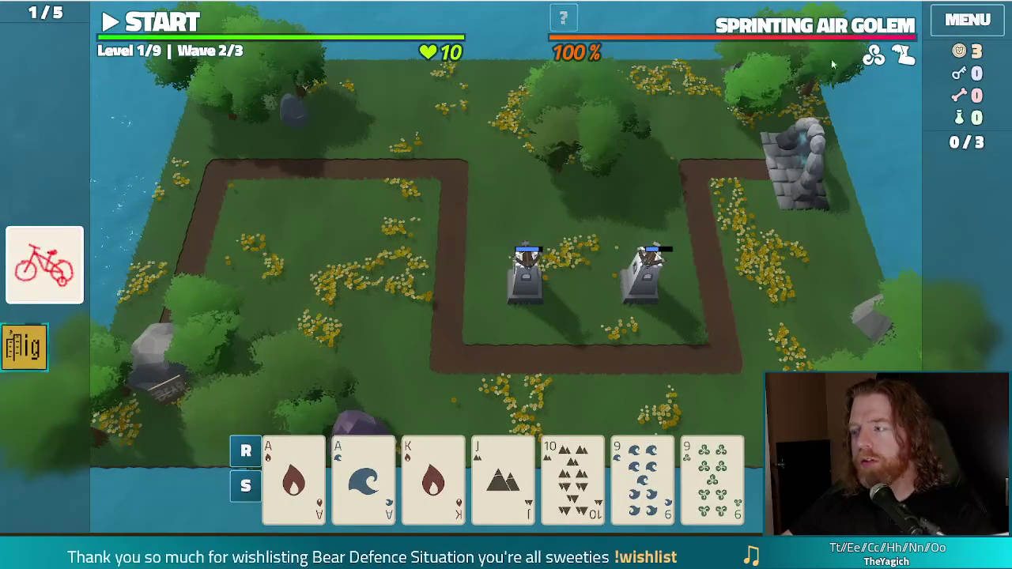
Play Two Pair of aces and nines as a Ballista left of the path, then run wave 2.
{"action": "mouse_move", "coordinate": [757, 27]}
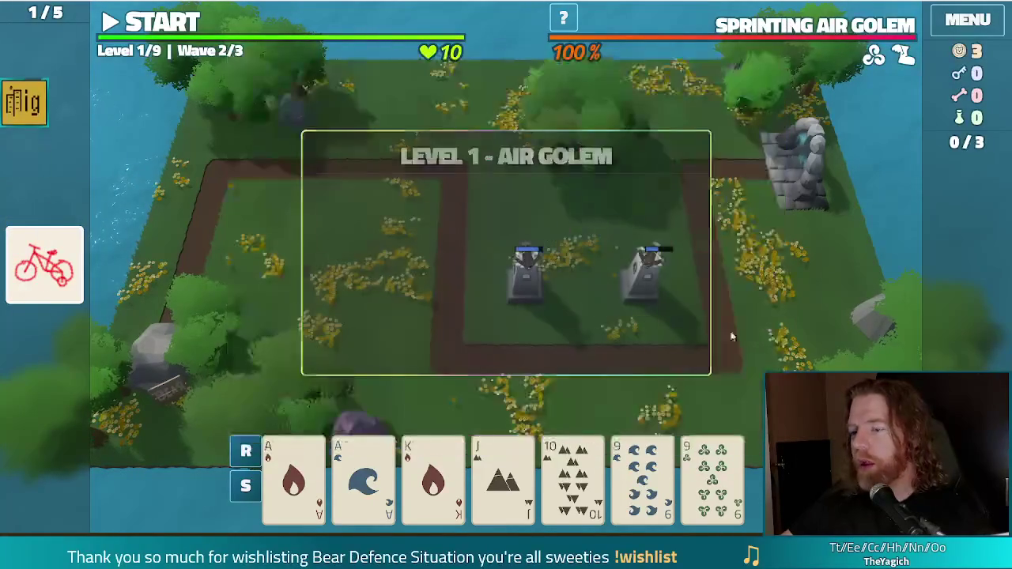
{"action": "left_click", "coordinate": [294, 477]}
{"action": "left_click", "coordinate": [364, 477]}
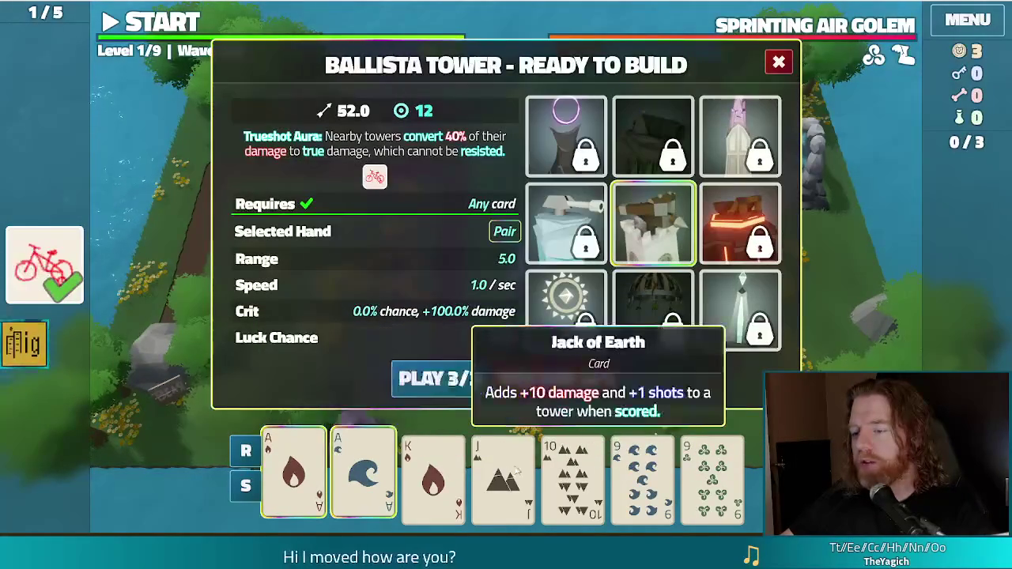
{"action": "left_click", "coordinate": [642, 478]}
{"action": "left_click", "coordinate": [712, 479]}
{"action": "left_click", "coordinate": [435, 378]}
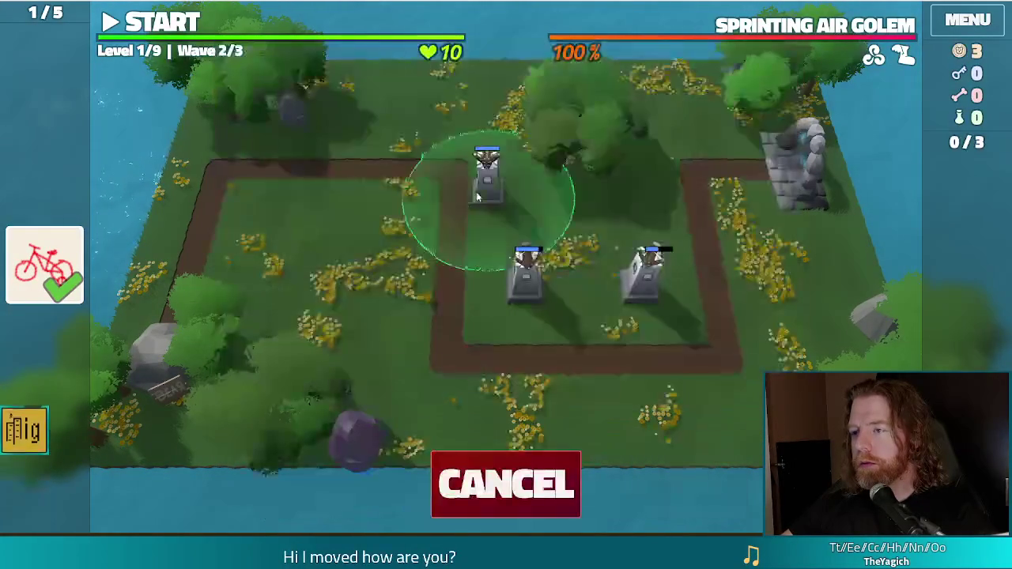
{"action": "left_click", "coordinate": [372, 206]}
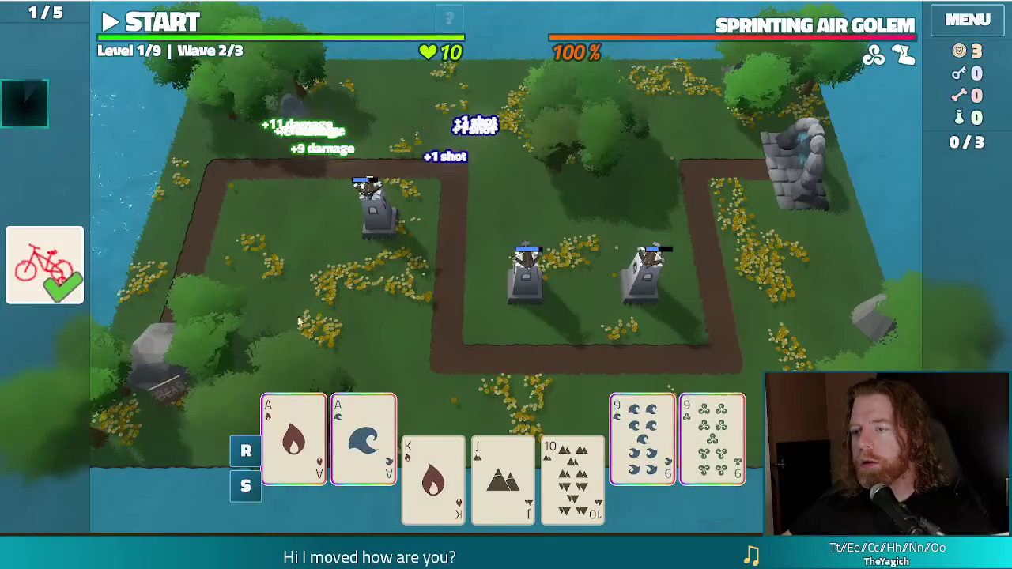
{"action": "key", "text": "space"}
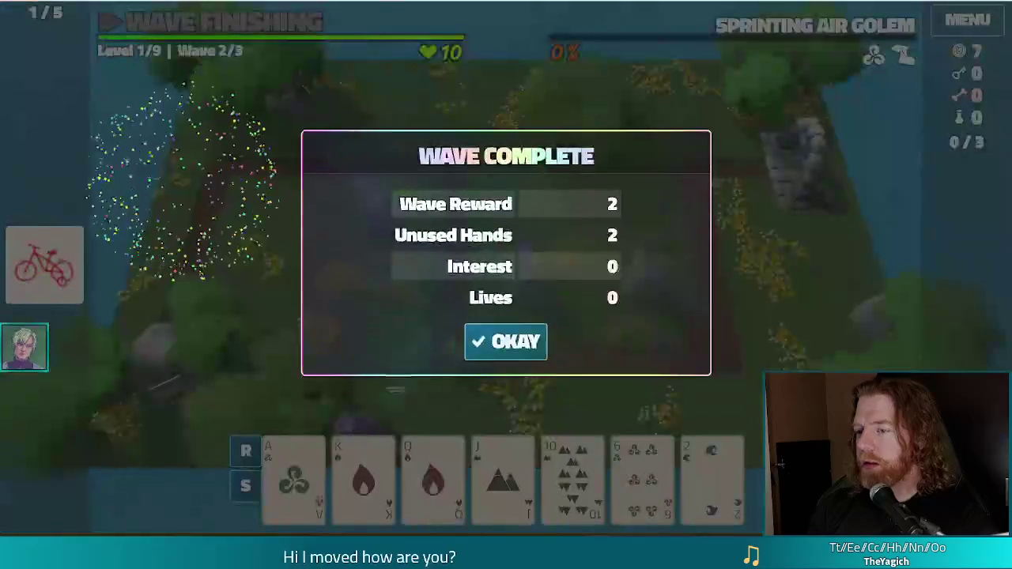
{"action": "left_click", "coordinate": [510, 348]}
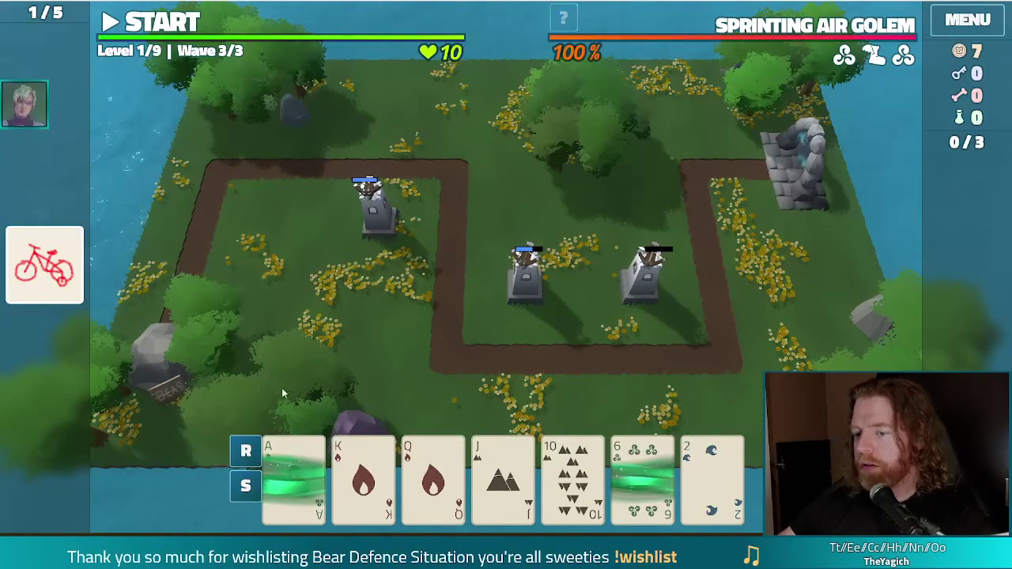
Play an Ace-to-Ten Straight as a Ballista beside the right-hand tower.
{"action": "mouse_move", "coordinate": [290, 485]}
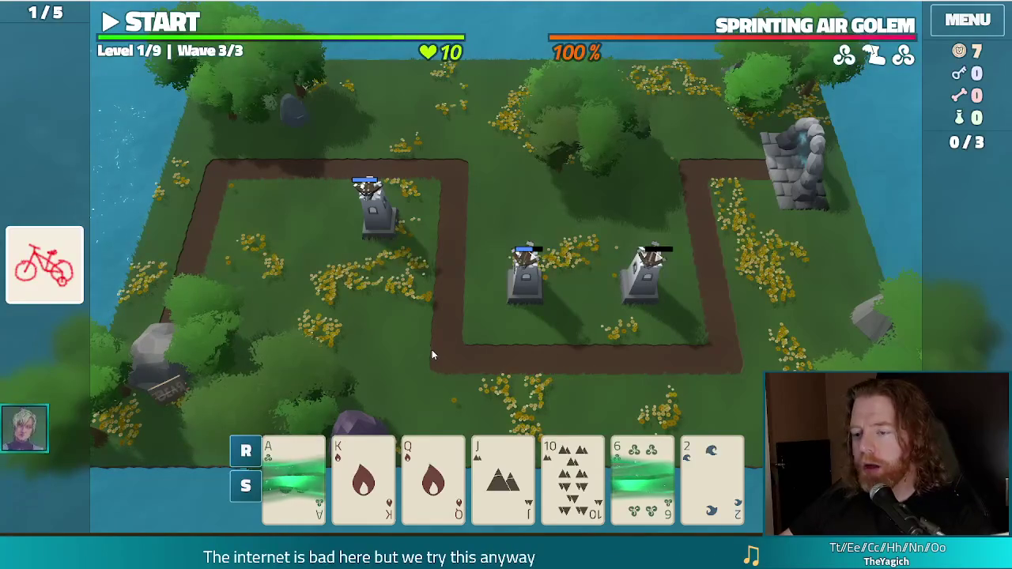
{"action": "left_click", "coordinate": [293, 474]}
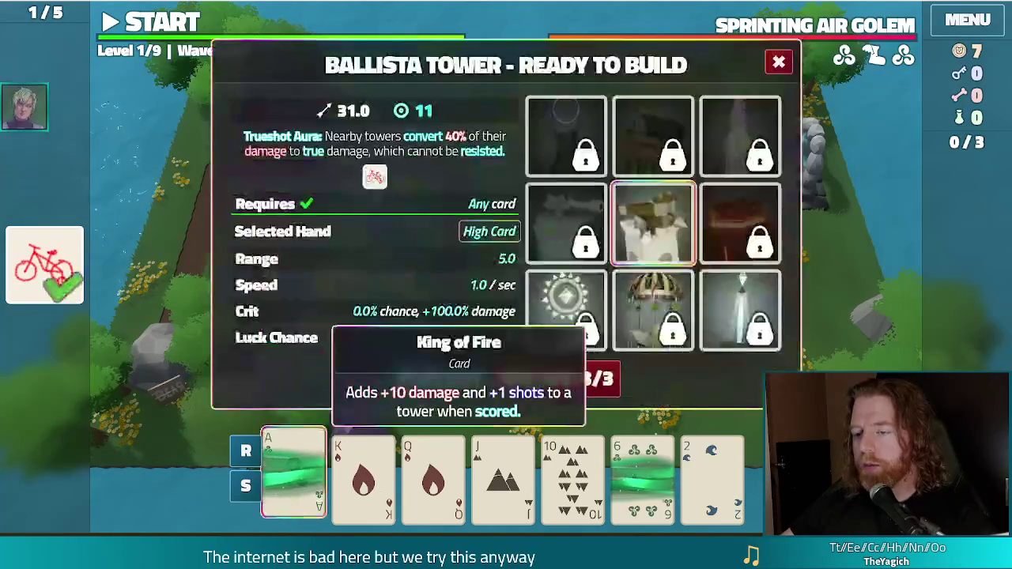
{"action": "left_click", "coordinate": [363, 474]}
{"action": "left_click", "coordinate": [432, 474]}
{"action": "left_click", "coordinate": [503, 475]}
{"action": "left_click", "coordinate": [573, 475]}
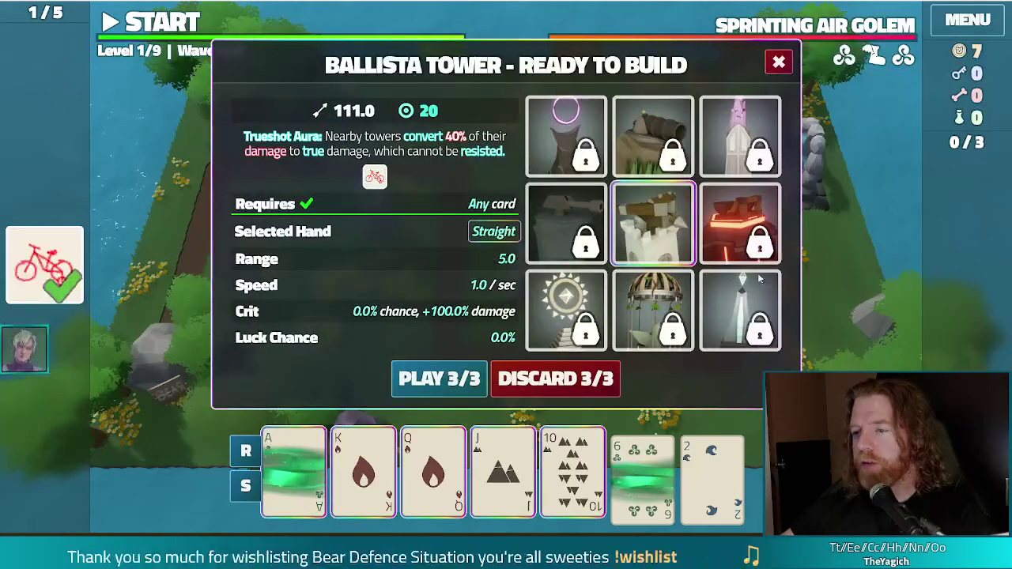
{"action": "left_click", "coordinate": [432, 382]}
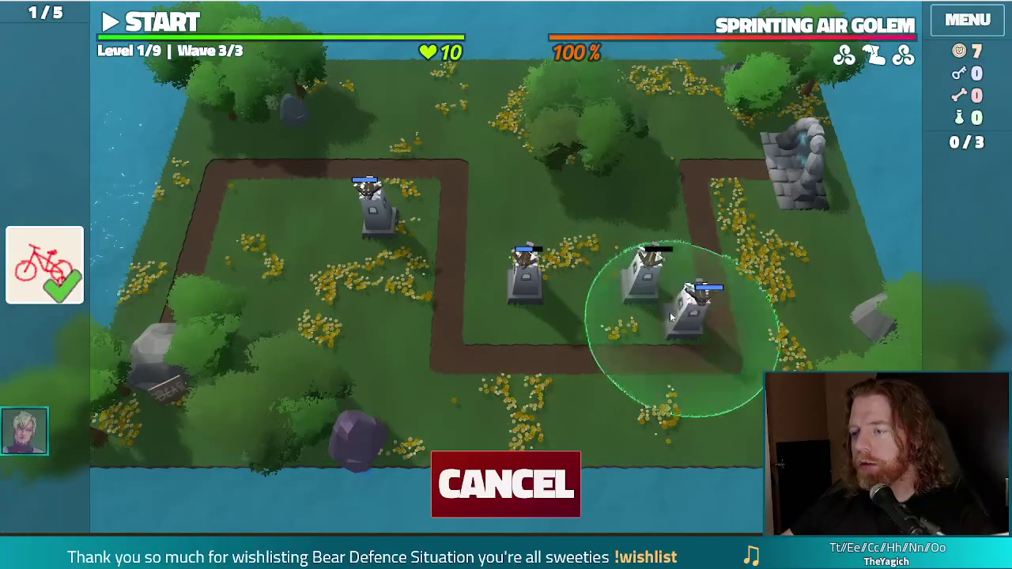
{"action": "left_click", "coordinate": [671, 317]}
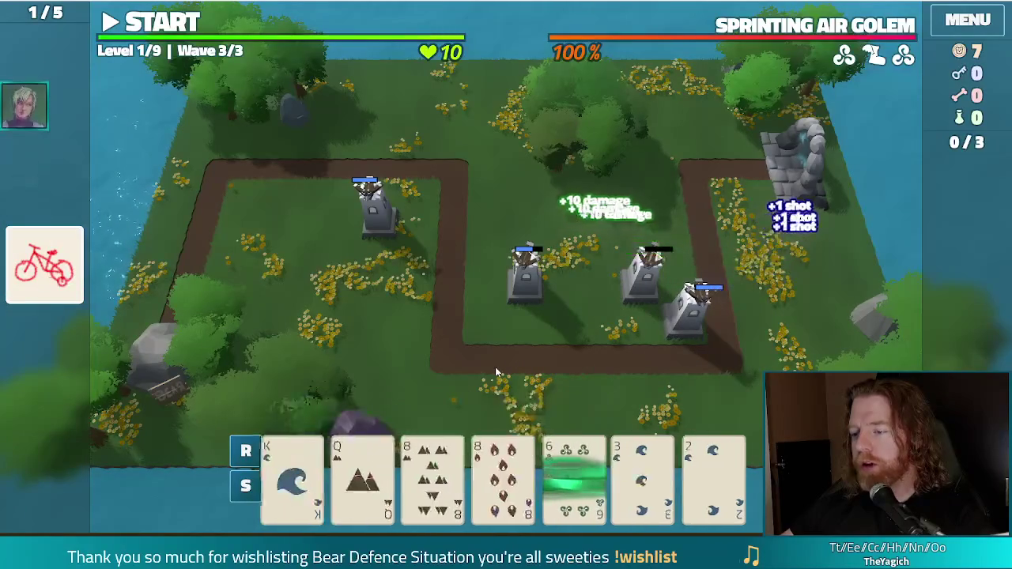
Discard low cards in three swaps, including the 6 of Clubs, 4 of Water and 7 of Wind.
{"action": "mouse_move", "coordinate": [522, 472]}
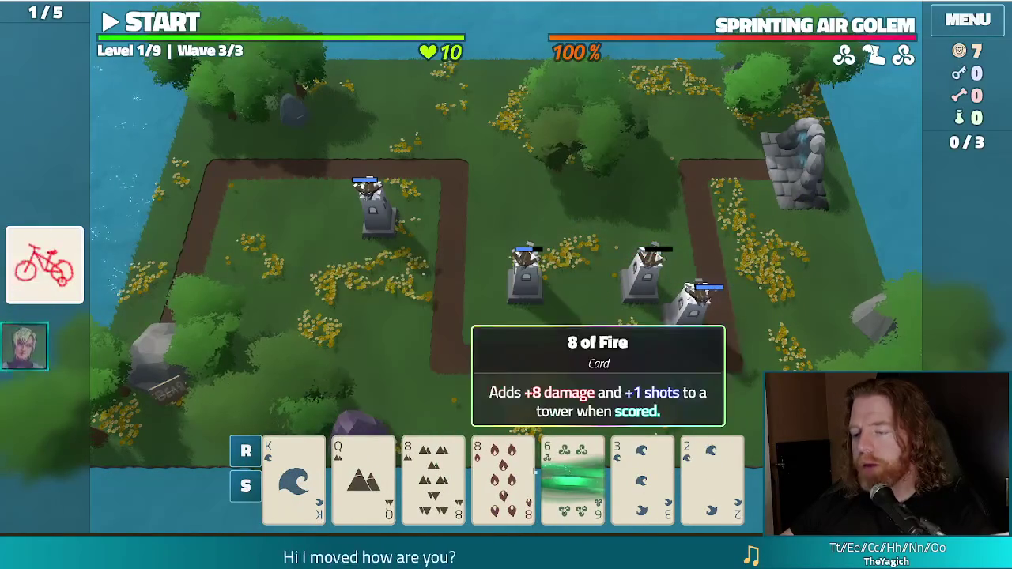
{"action": "left_click", "coordinate": [572, 482]}
{"action": "left_click", "coordinate": [642, 482]}
{"action": "left_click", "coordinate": [711, 483]}
{"action": "left_click", "coordinate": [558, 378]}
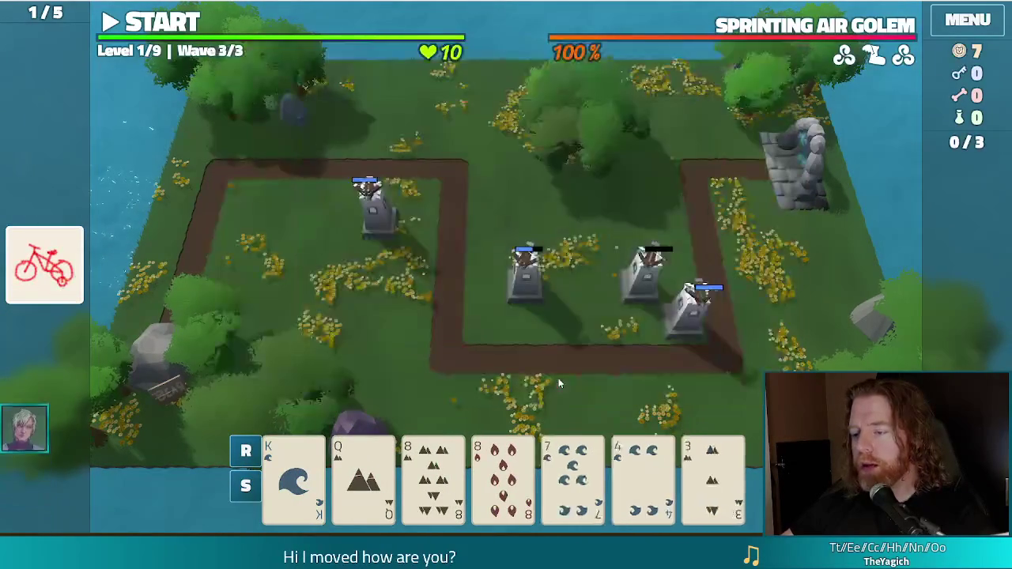
{"action": "left_click", "coordinate": [572, 482]}
{"action": "left_click", "coordinate": [642, 483]}
{"action": "left_click", "coordinate": [712, 483]}
{"action": "left_click", "coordinate": [608, 379]}
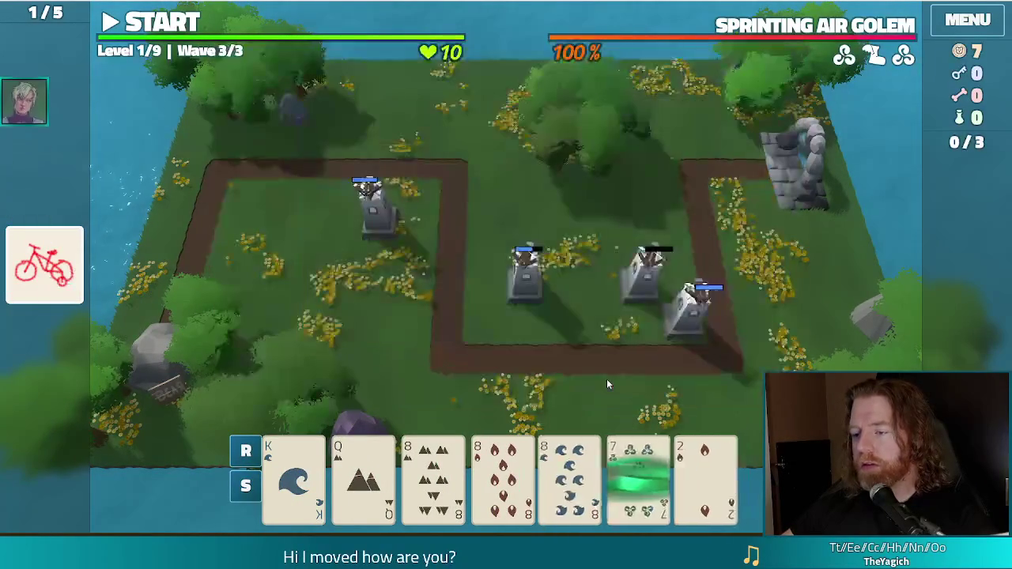
{"action": "left_click", "coordinate": [642, 474]}
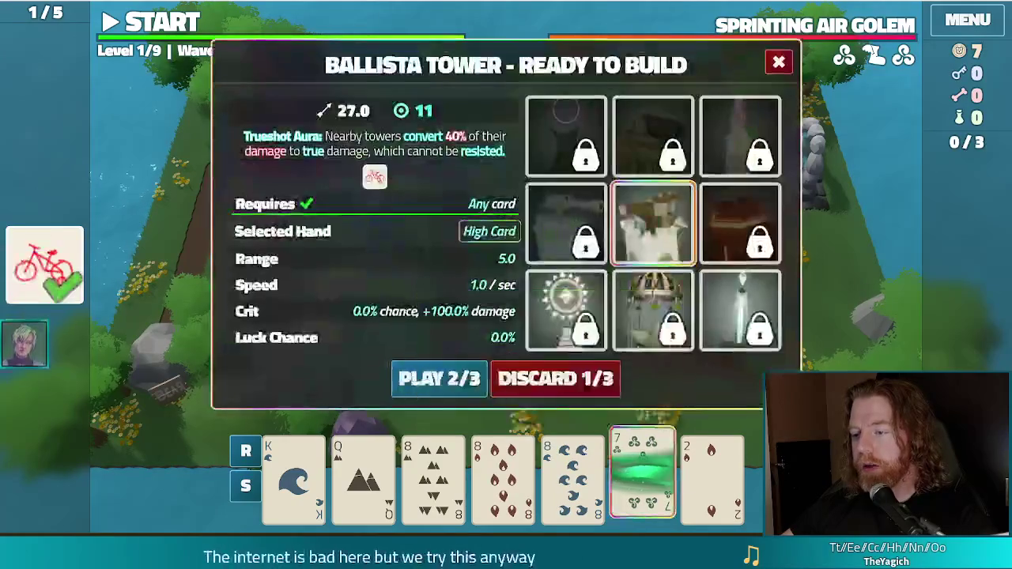
{"action": "left_click", "coordinate": [712, 475]}
{"action": "left_click", "coordinate": [556, 378]}
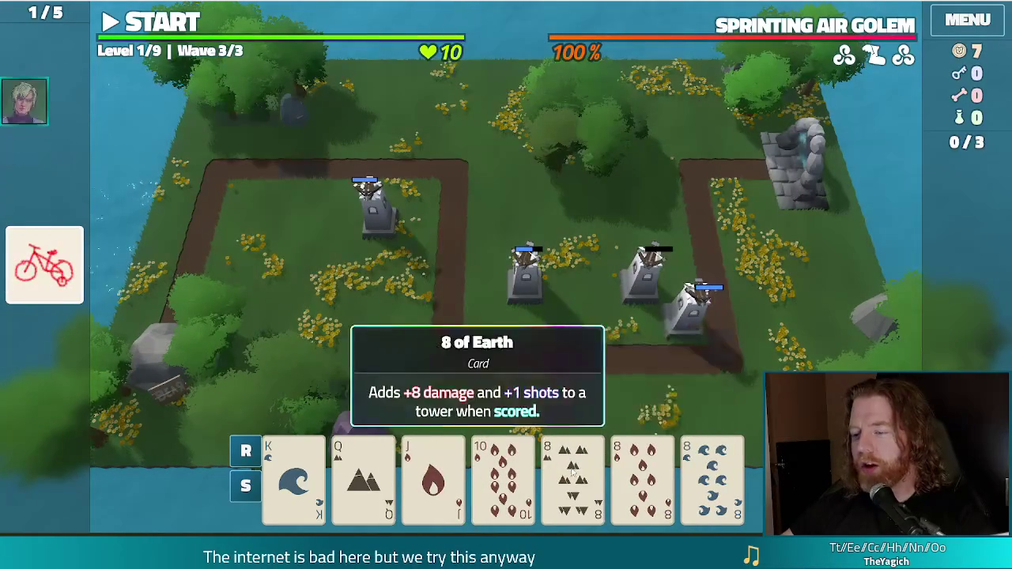
Play three 8s as a Ballista beside the top-left tower and start wave 3.
{"action": "left_click", "coordinate": [572, 472]}
{"action": "left_click", "coordinate": [642, 475]}
{"action": "left_click", "coordinate": [712, 474]}
{"action": "left_click", "coordinate": [439, 378]}
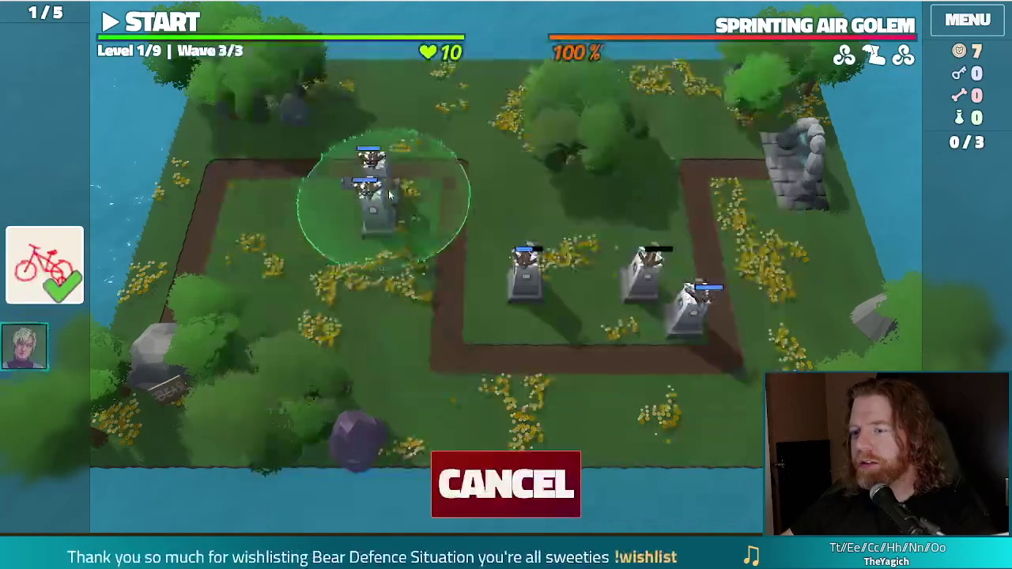
{"action": "left_click", "coordinate": [413, 183]}
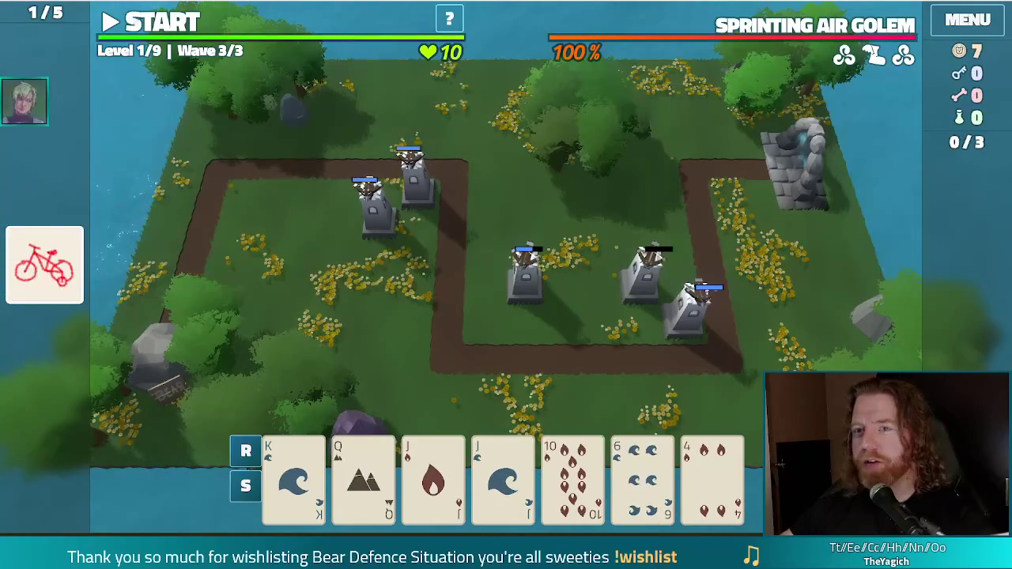
{"action": "left_click", "coordinate": [161, 27]}
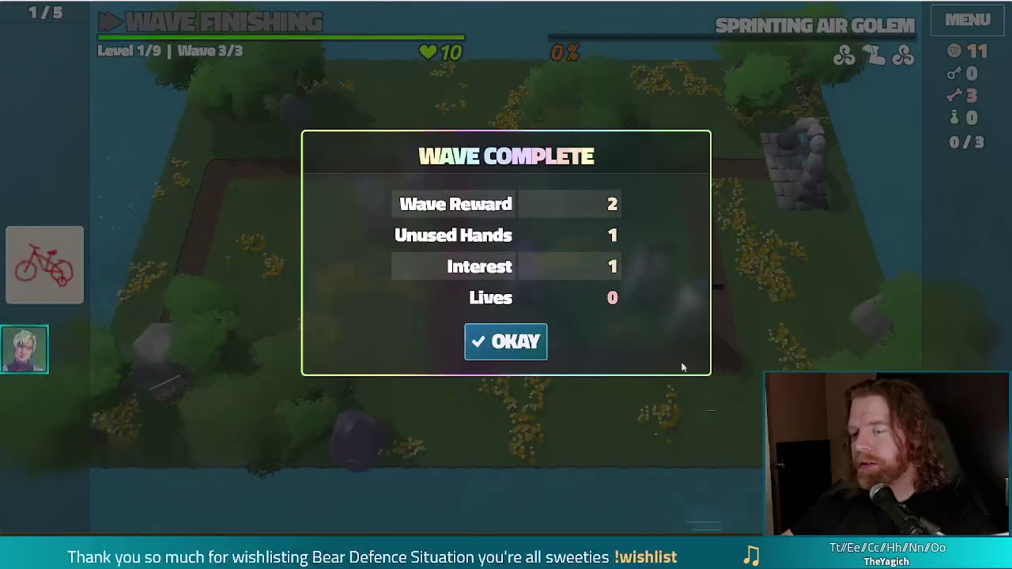
Give the Ballista the Shots upgrade to reach level 2 and advance to Level 2.
{"action": "left_click", "coordinate": [522, 341]}
{"action": "left_click", "coordinate": [310, 239]}
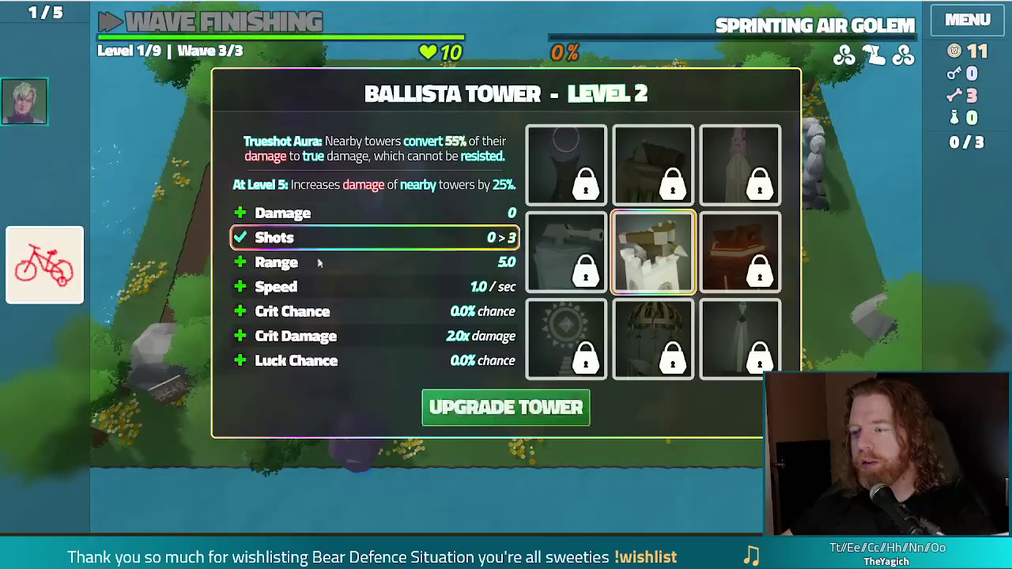
{"action": "left_click", "coordinate": [516, 409]}
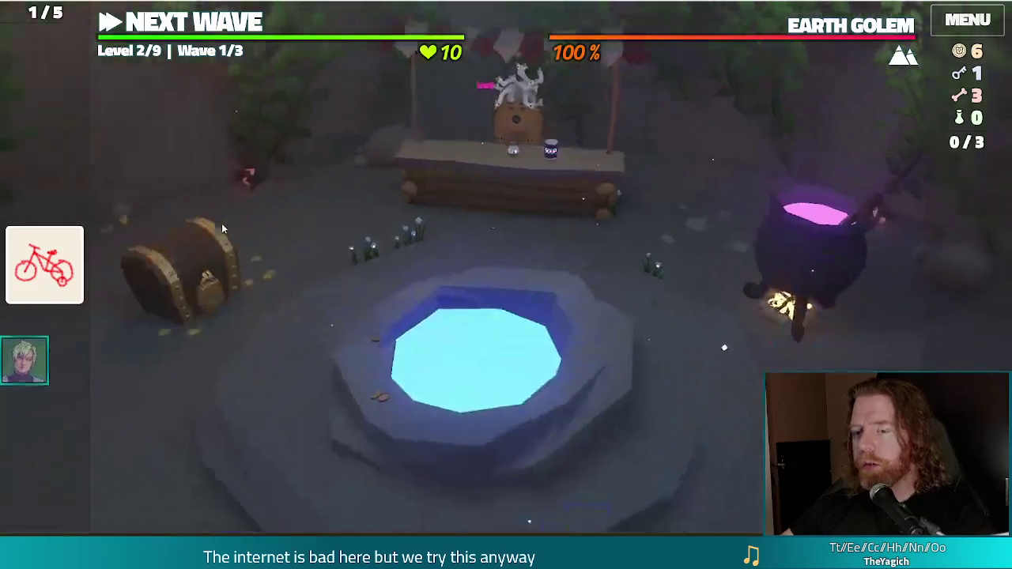
Open the gold treasure chest with a key and take the Tot Parp treasure.
{"action": "left_click", "coordinate": [226, 245]}
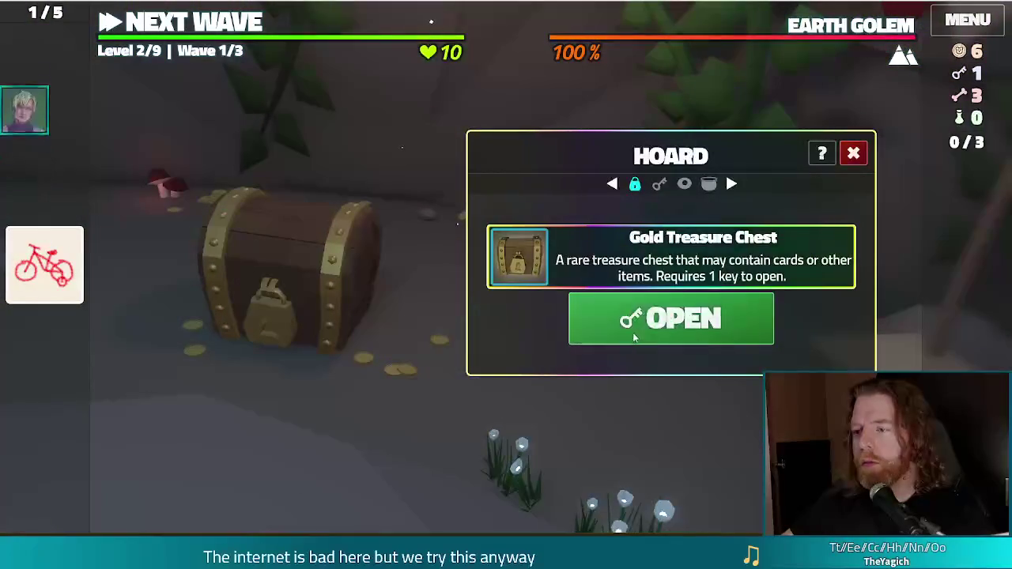
{"action": "left_click", "coordinate": [672, 320]}
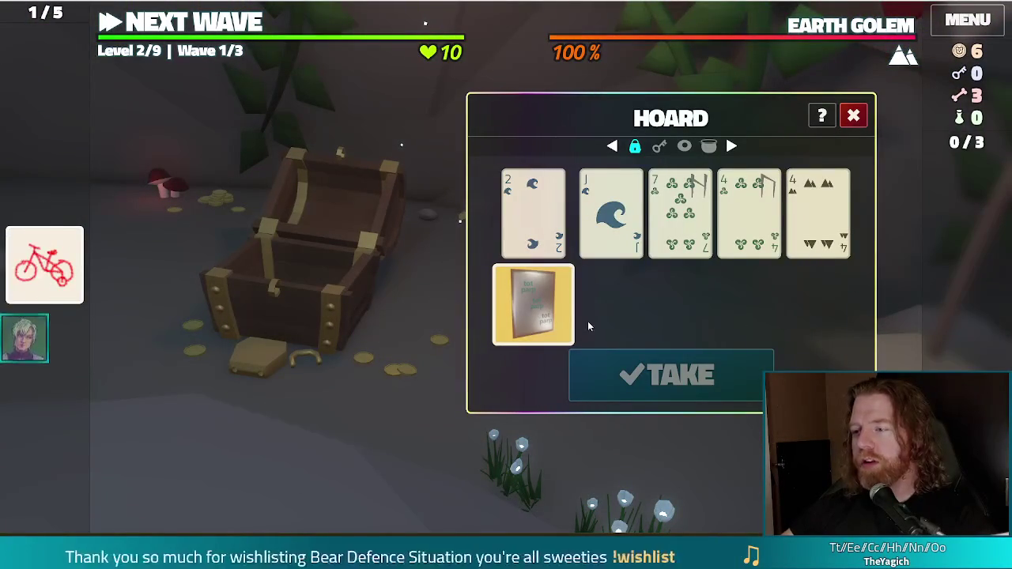
{"action": "mouse_move", "coordinate": [515, 307]}
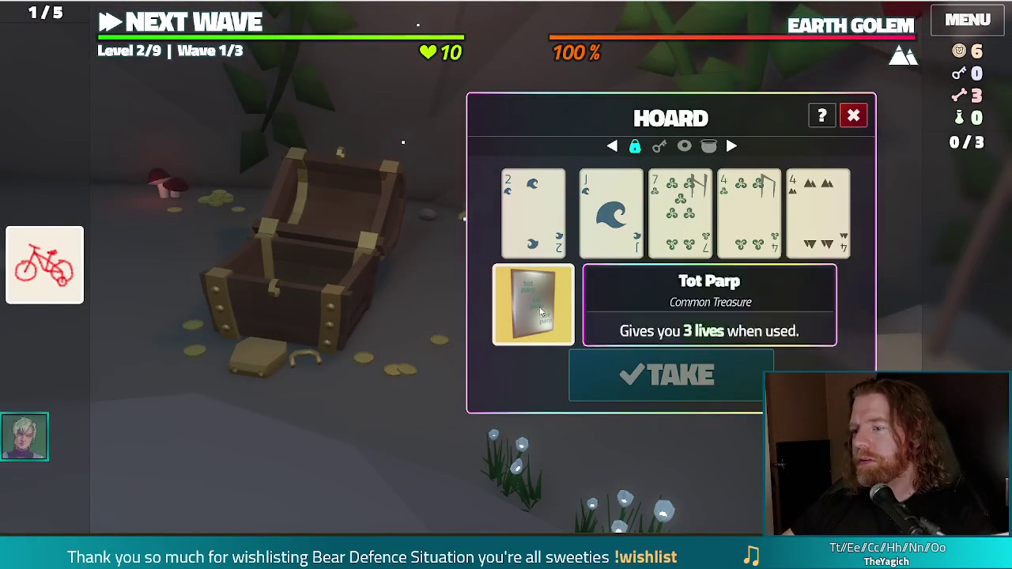
{"action": "left_click", "coordinate": [564, 324]}
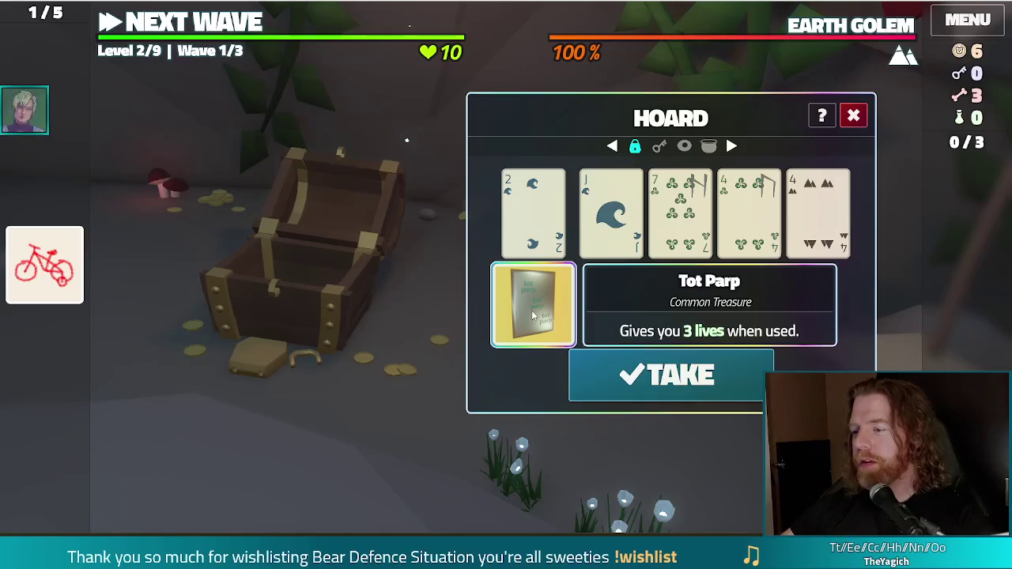
{"action": "left_click", "coordinate": [674, 383]}
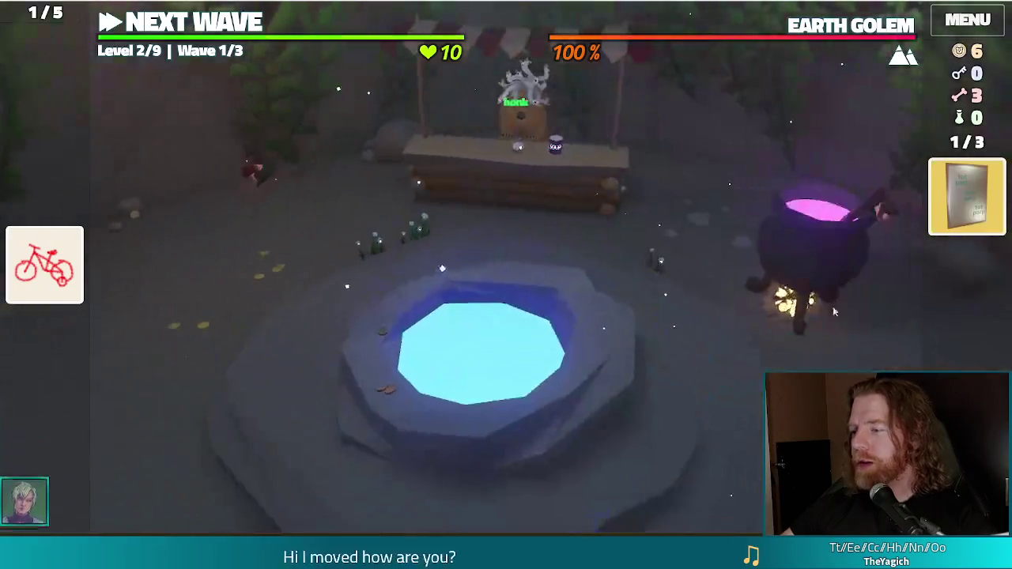
Brew three bones in the cauldron to reveal a rare set of spells.
{"action": "left_click", "coordinate": [835, 312]}
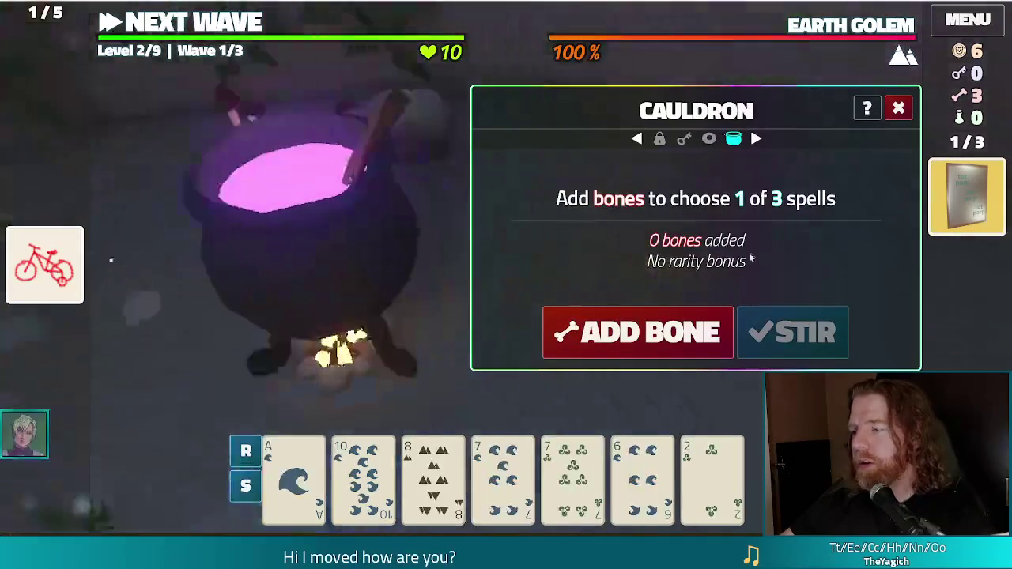
{"action": "left_click", "coordinate": [657, 342]}
{"action": "left_click", "coordinate": [655, 339]}
{"action": "left_click", "coordinate": [655, 338]}
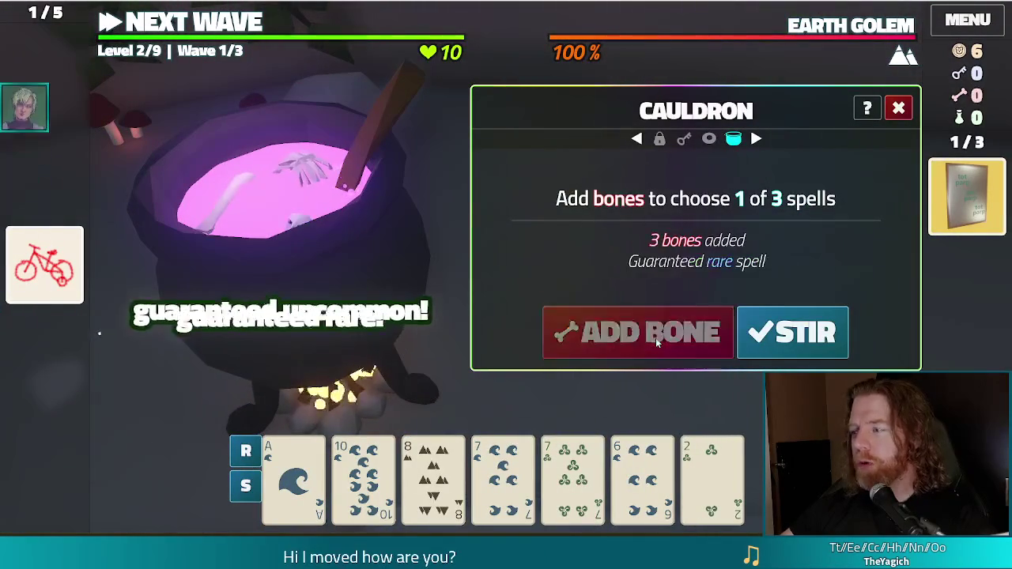
{"action": "left_click", "coordinate": [797, 332]}
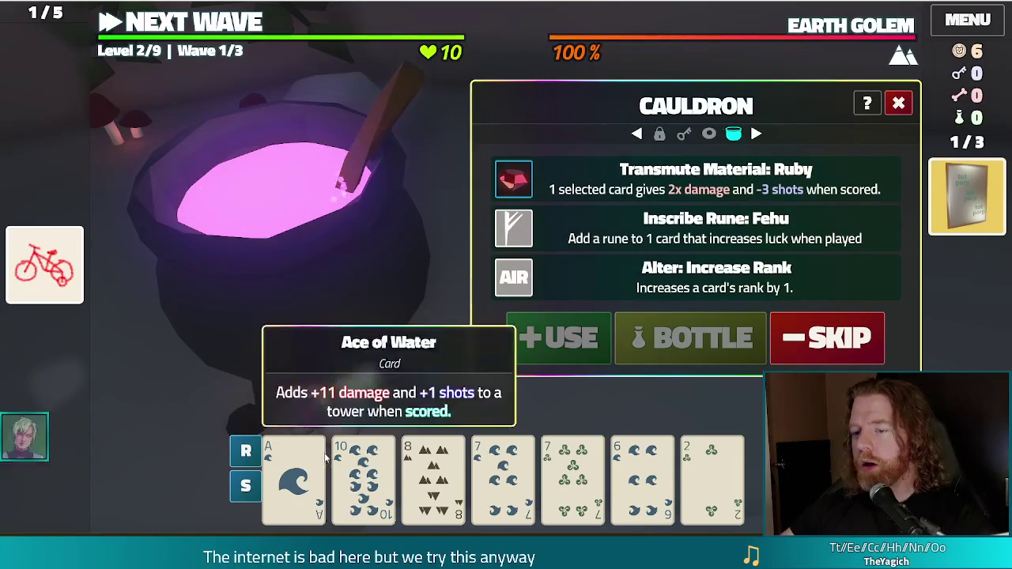
Turn the Ace of Water into a Ruby card and maximize the angel image window.
{"action": "left_click", "coordinate": [294, 479]}
{"action": "left_click", "coordinate": [597, 183]}
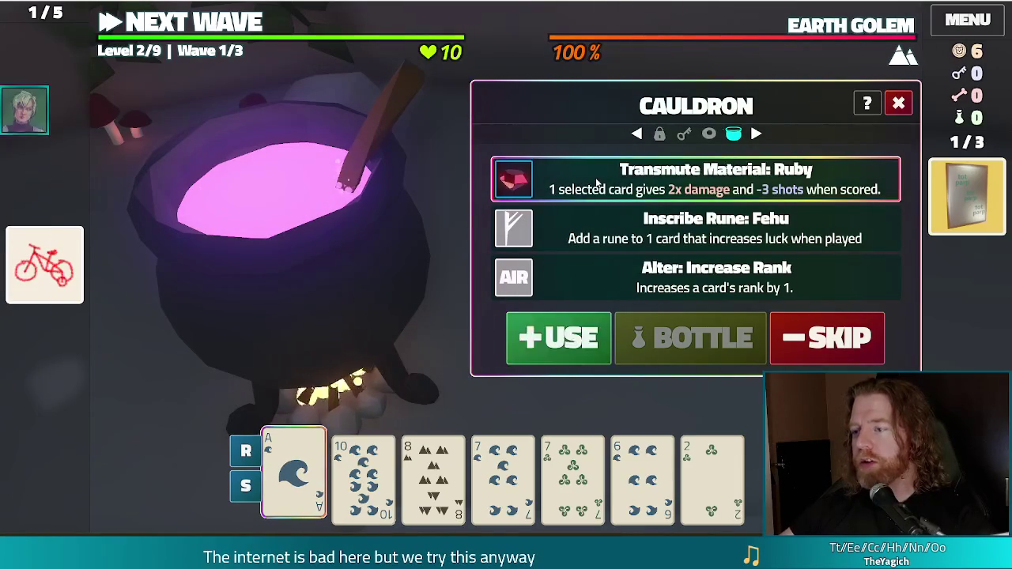
{"action": "left_click", "coordinate": [586, 338]}
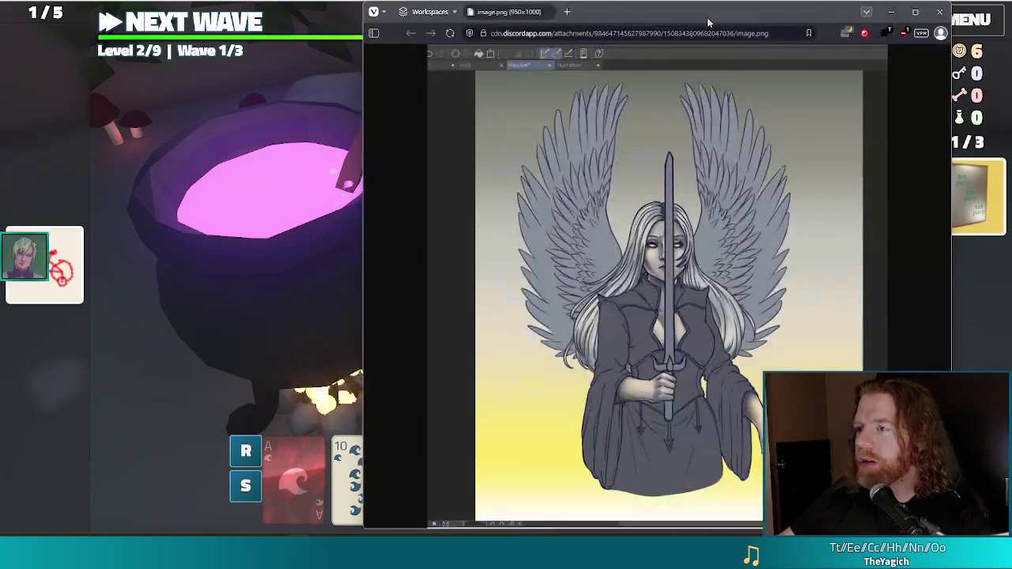
{"action": "double_click", "coordinate": [707, 17]}
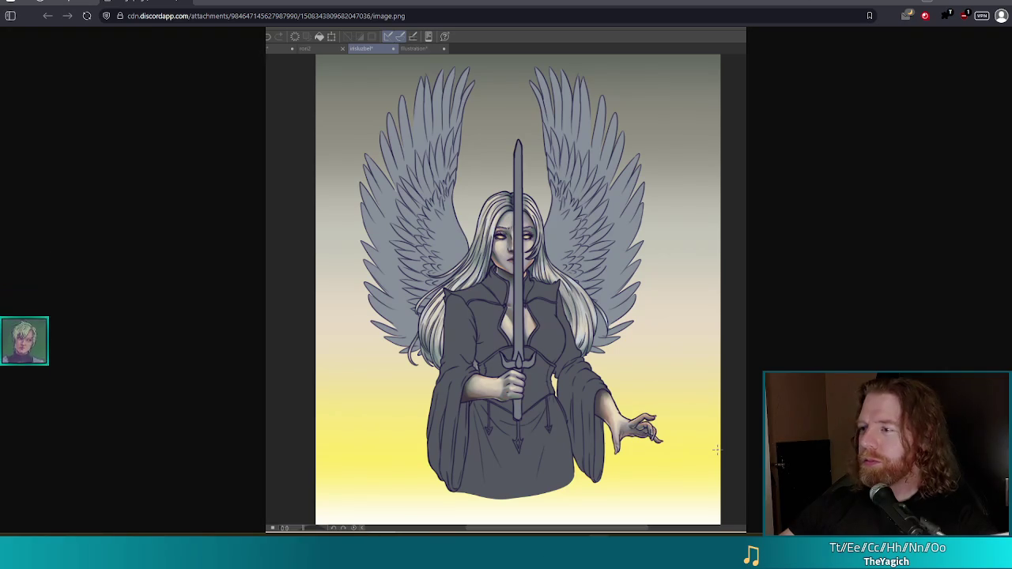
Close the window showing the winged angel illustration.
{"action": "left_click", "coordinate": [1004, 3]}
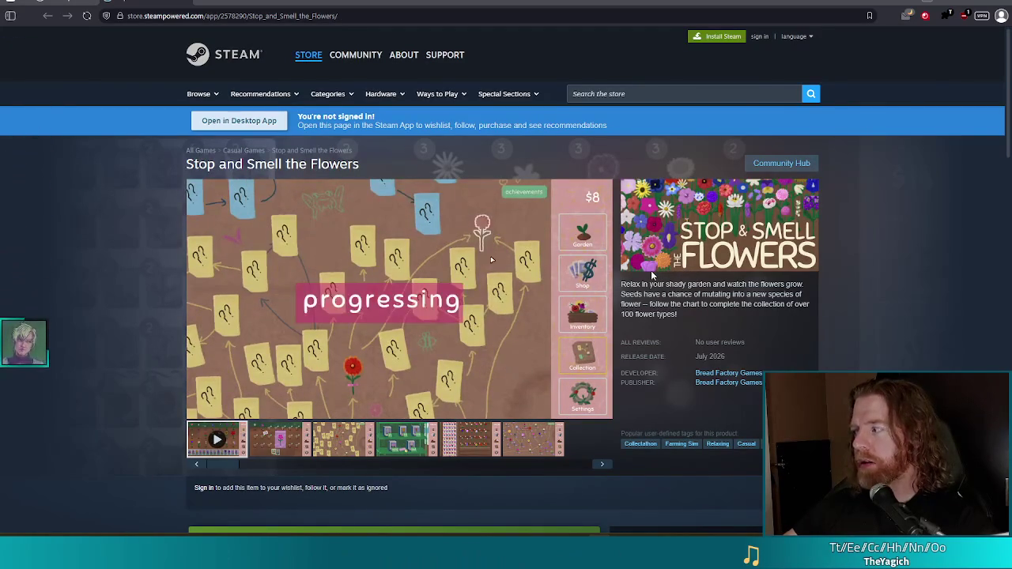
Bring up the Stop and Smell the Flowers Steam store page with its trailer.
{"action": "mouse_move", "coordinate": [531, 258]}
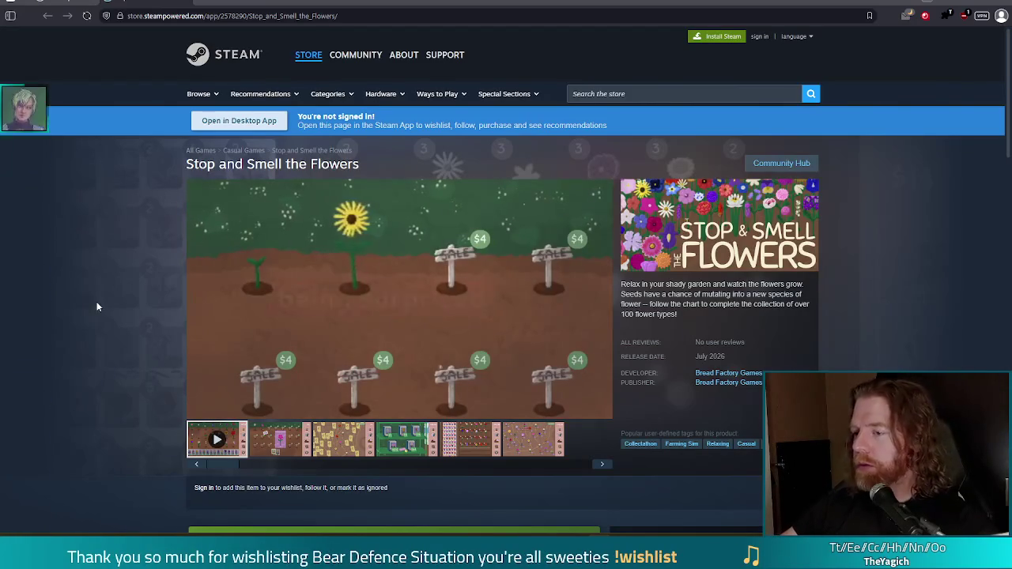
Scroll down the Stop and Smell the Flowers store page toward its reviews.
{"action": "scroll", "coordinate": [643, 491], "scroll_direction": "down", "scroll_amount": 3}
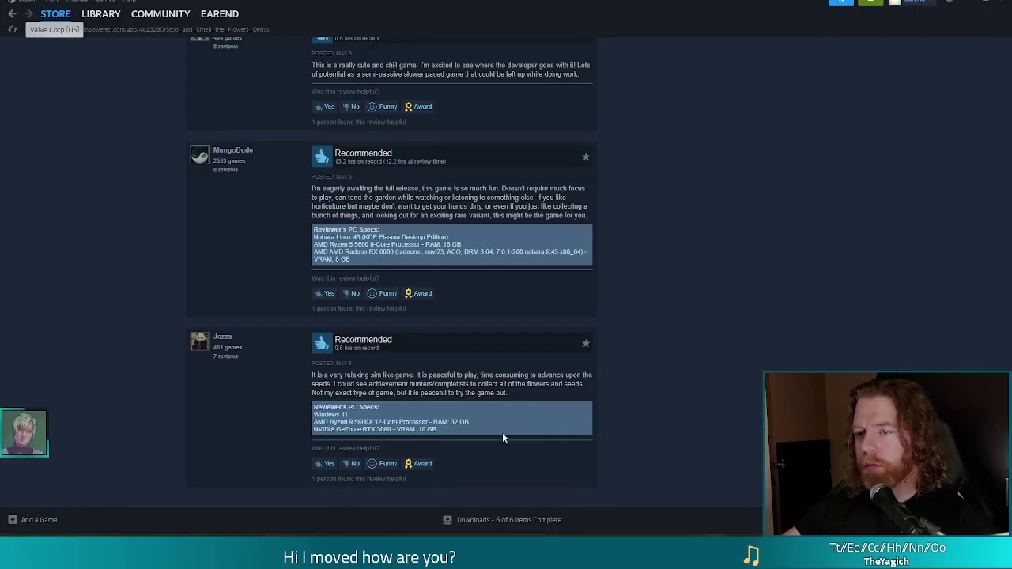
Reload the demo's store page and launch Stop and Smell the Flowers Demo from Steam's Recent list.
{"action": "scroll", "coordinate": [586, 309], "scroll_direction": "up", "scroll_amount": 10}
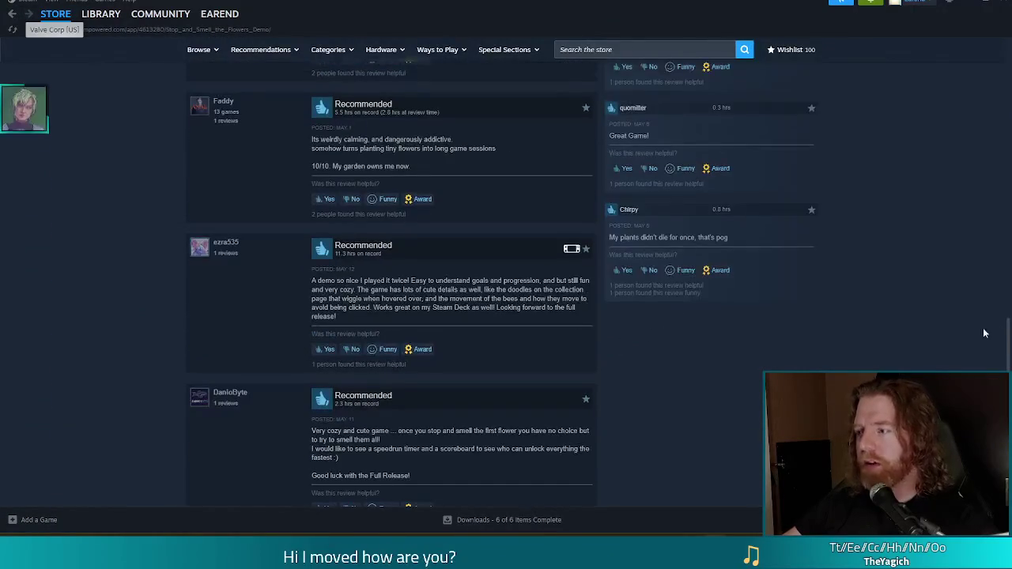
{"action": "left_click_drag", "start_coordinate": [1007, 340], "coordinate": [999, 98]}
{"action": "scroll", "coordinate": [599, 311], "scroll_direction": "down", "scroll_amount": 2}
{"action": "scroll", "coordinate": [327, 265], "scroll_direction": "up", "scroll_amount": 2}
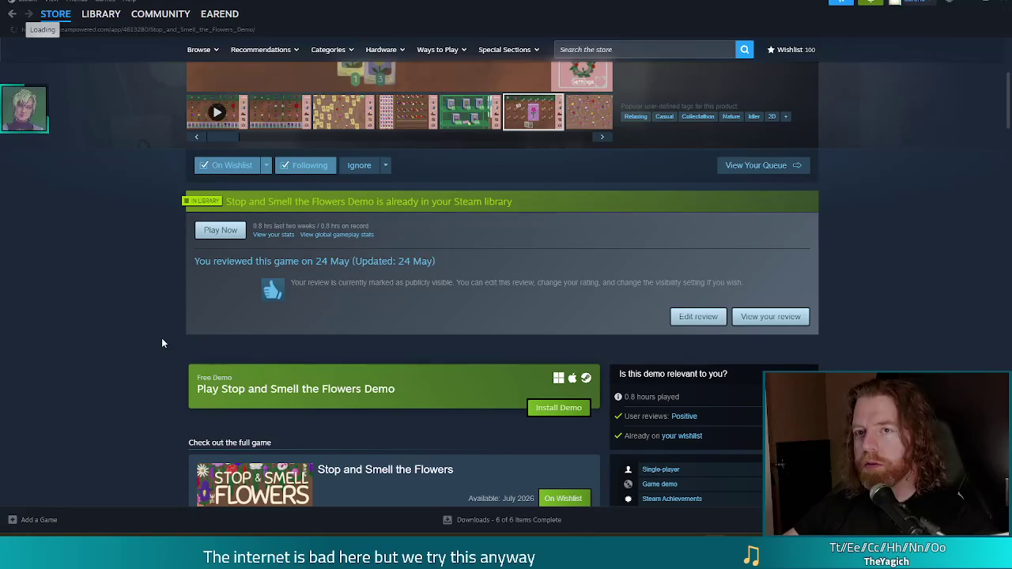
{"action": "key", "text": "F5"}
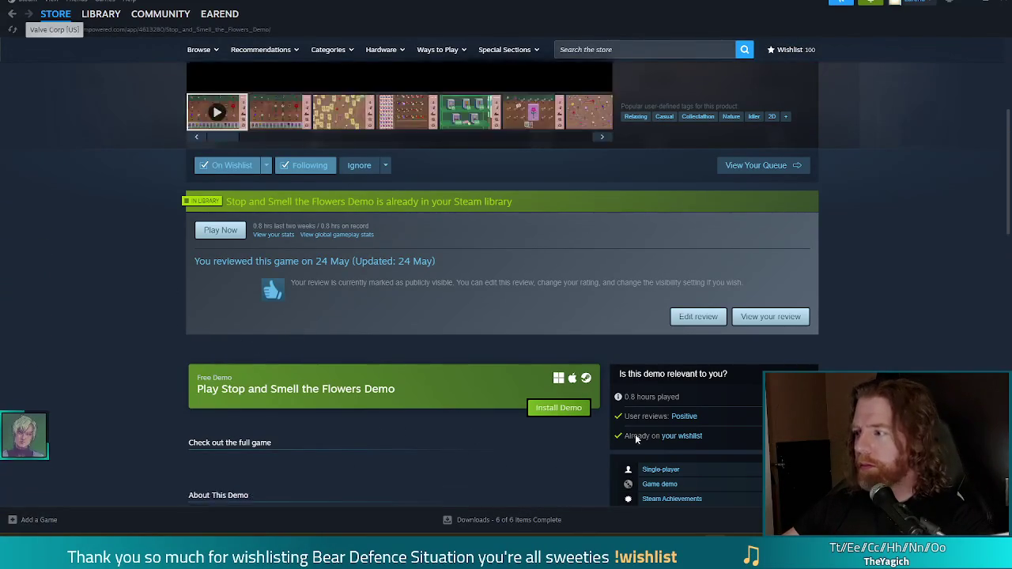
{"action": "right_click", "coordinate": [714, 568]}
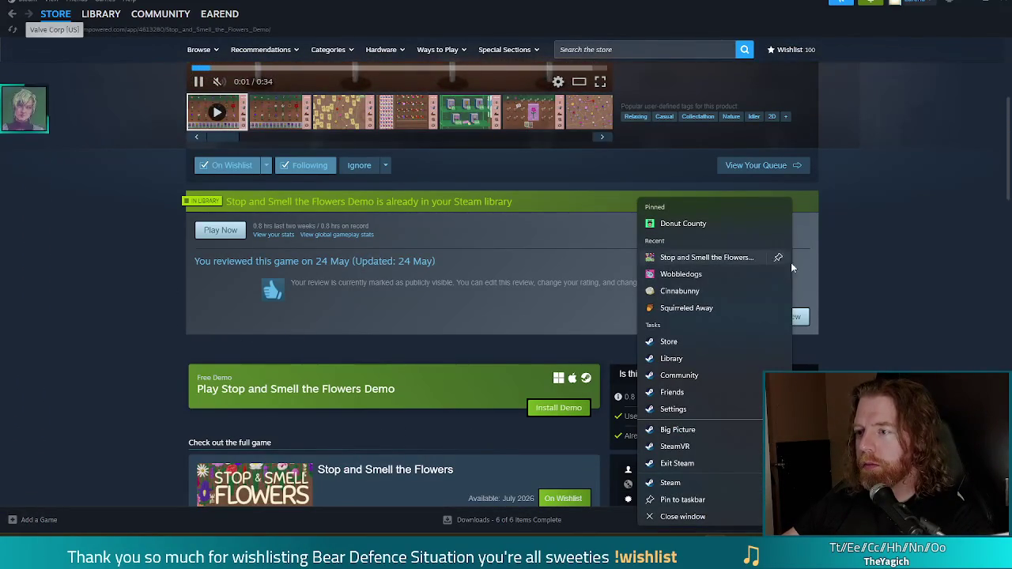
{"action": "left_click", "coordinate": [739, 258]}
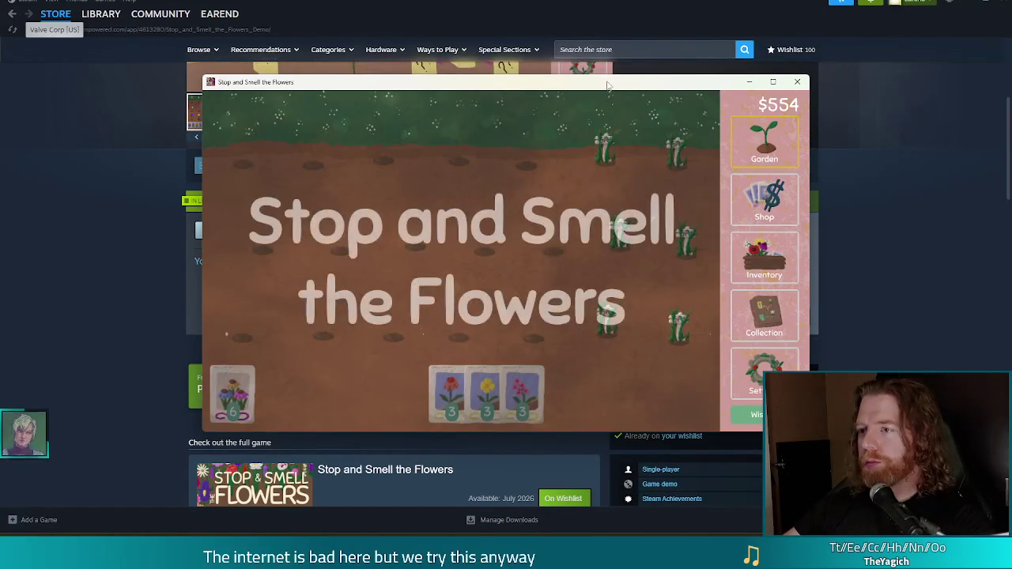
Move the game window, enter the garden, and harvest one blue butterfly pea flower into seeds.
{"action": "left_click_drag", "start_coordinate": [611, 85], "coordinate": [485, 69]}
{"action": "left_click", "coordinate": [178, 295]}
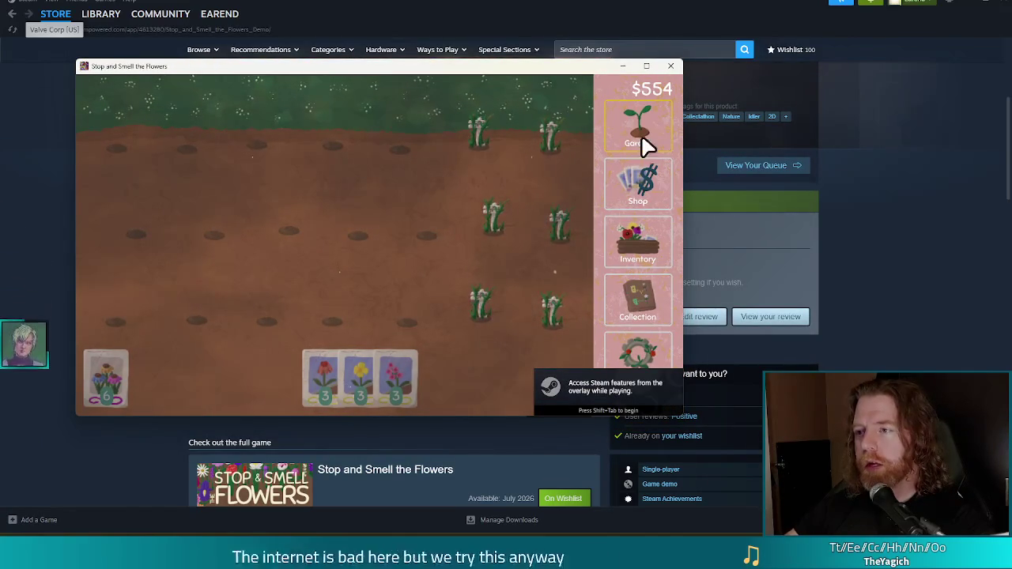
{"action": "left_click", "coordinate": [646, 249]}
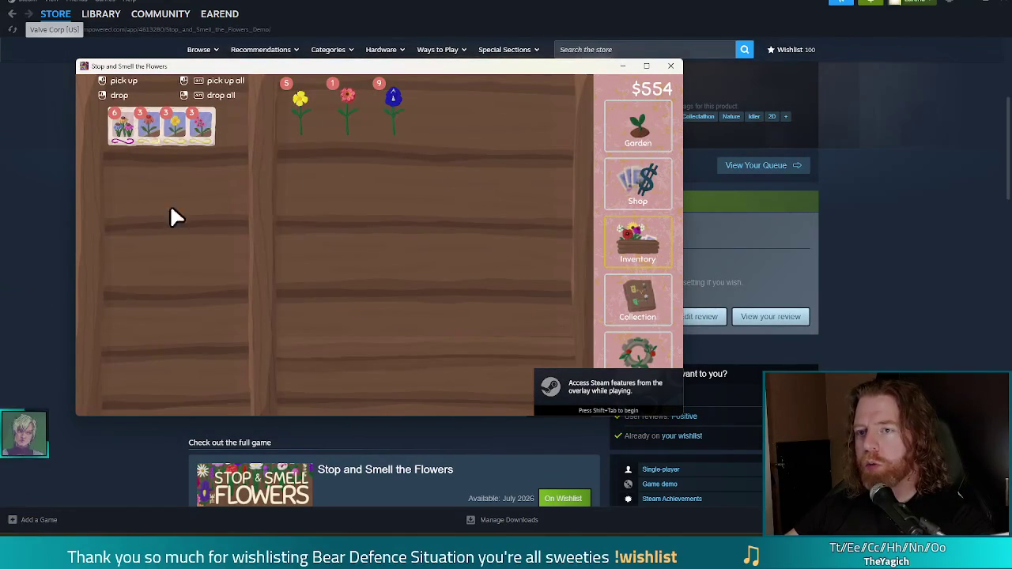
{"action": "mouse_move", "coordinate": [387, 109]}
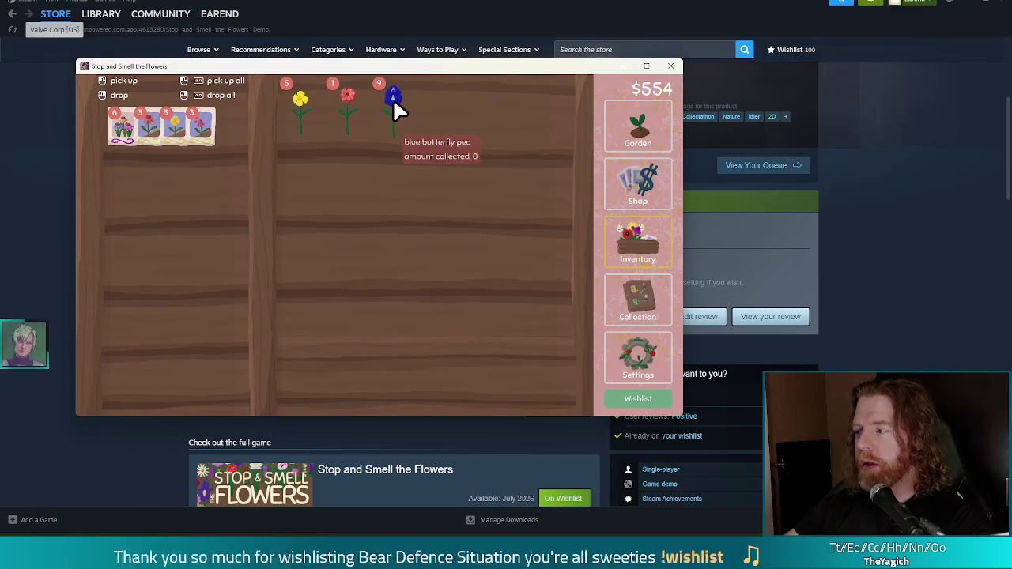
{"action": "left_click", "coordinate": [393, 100]}
{"action": "left_click", "coordinate": [180, 244]}
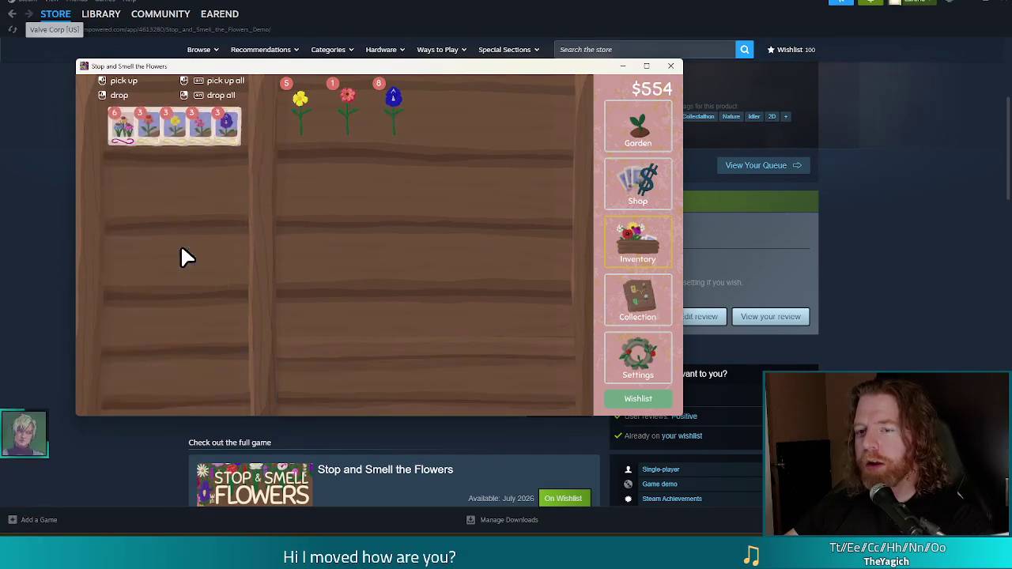
Harvest four more blue flowers into seeds, reaching 15, and go back to the garden.
{"action": "right_click", "coordinate": [390, 108]}
{"action": "right_click", "coordinate": [391, 107]}
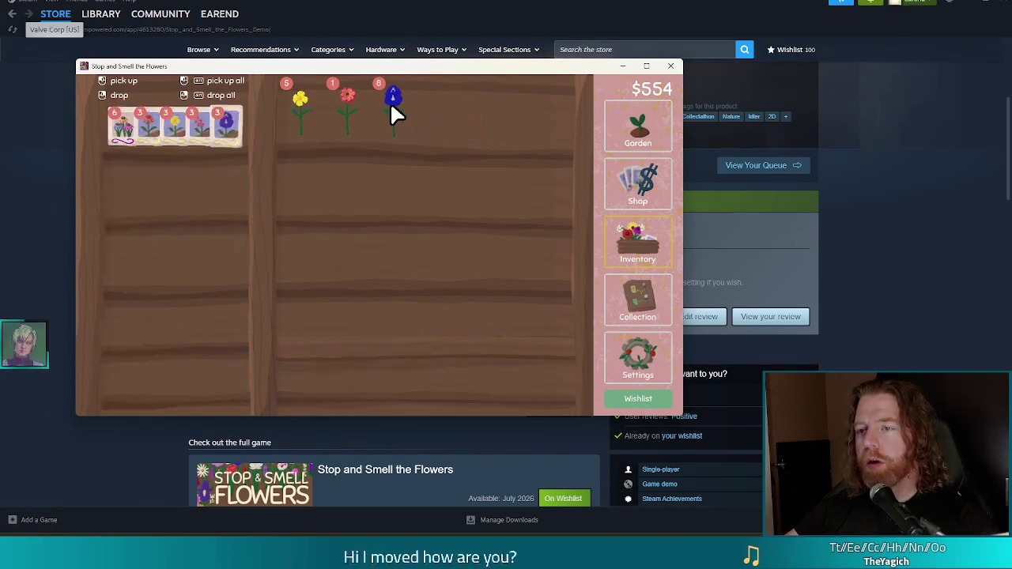
{"action": "left_click", "coordinate": [390, 105]}
{"action": "left_click", "coordinate": [391, 105]}
{"action": "left_click", "coordinate": [391, 105]}
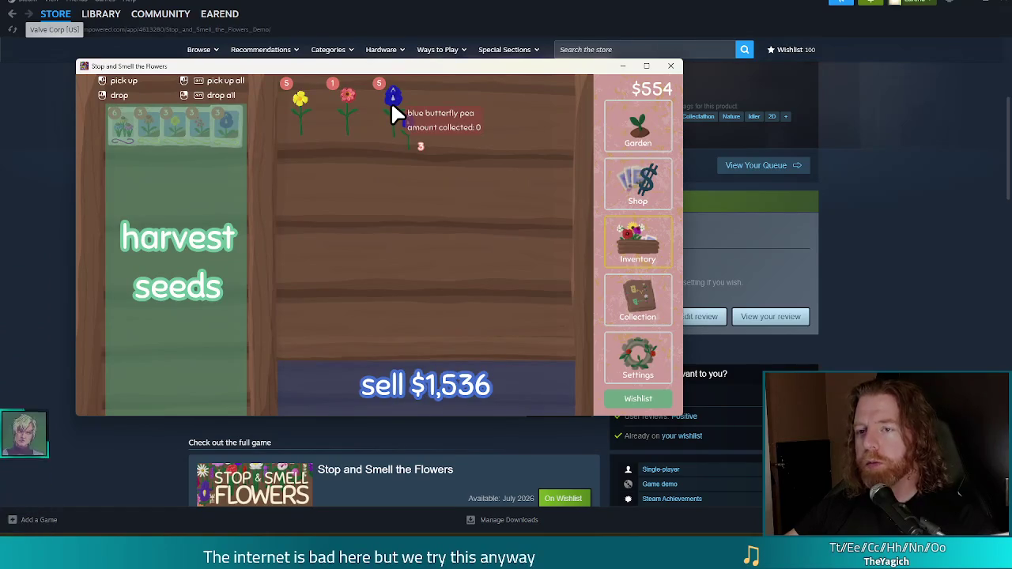
{"action": "left_click", "coordinate": [161, 215]}
{"action": "left_click", "coordinate": [387, 101]}
{"action": "left_click", "coordinate": [191, 178]}
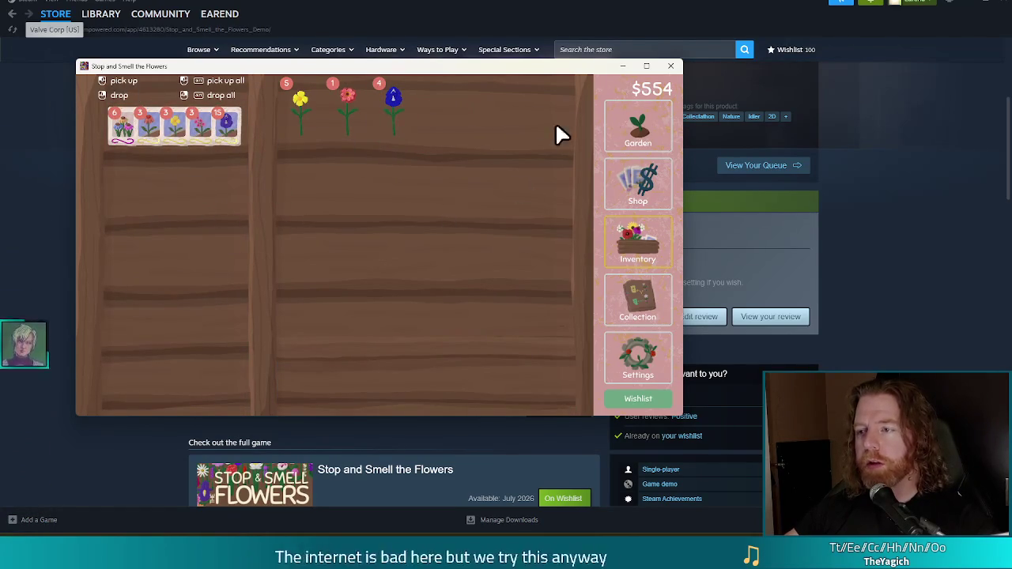
{"action": "left_click", "coordinate": [640, 130]}
{"action": "left_click", "coordinate": [427, 389]}
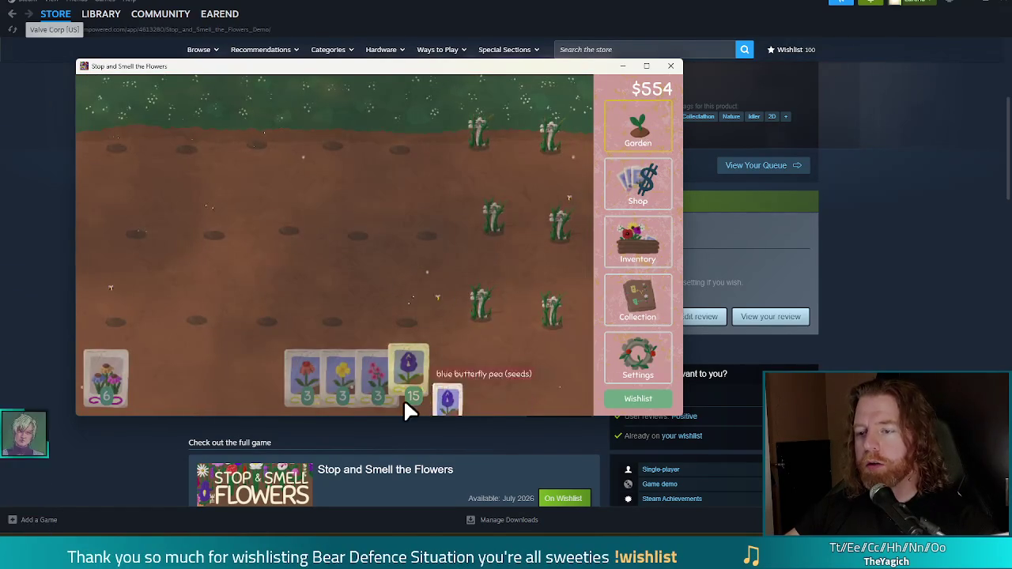
Sow blue butterfly pea seeds in six garden holes, then open the Collection chart.
{"action": "mouse_move", "coordinate": [312, 147]}
{"action": "left_mouse_down"}
{"action": "mouse_move", "coordinate": [412, 147]}
{"action": "mouse_move", "coordinate": [425, 231]}
{"action": "mouse_move", "coordinate": [231, 223]}
{"action": "mouse_move", "coordinate": [145, 234]}
{"action": "mouse_move", "coordinate": [121, 306]}
{"action": "mouse_move", "coordinate": [393, 320]}
{"action": "mouse_move", "coordinate": [488, 360]}
{"action": "left_mouse_up"}
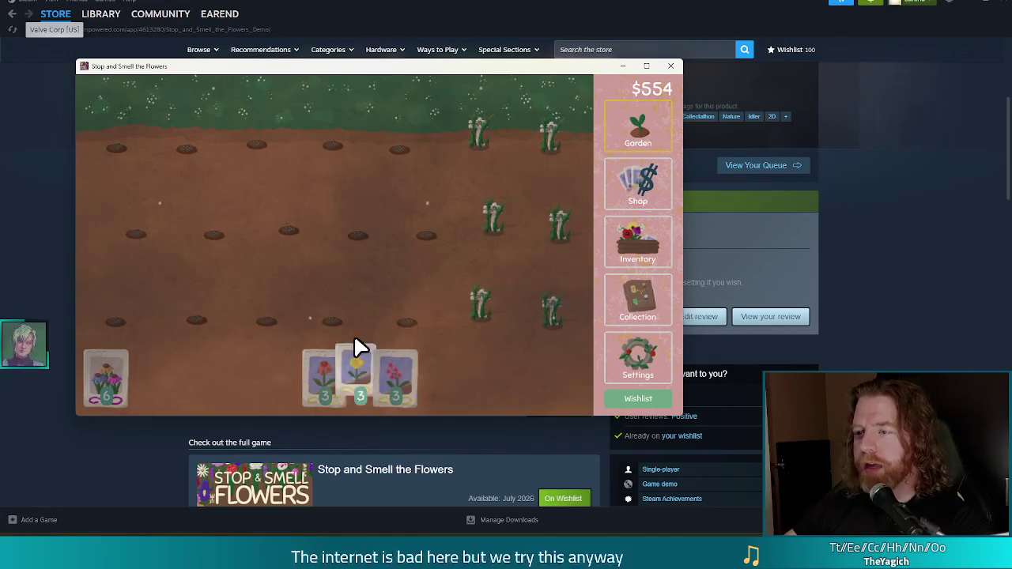
{"action": "left_click", "coordinate": [655, 249]}
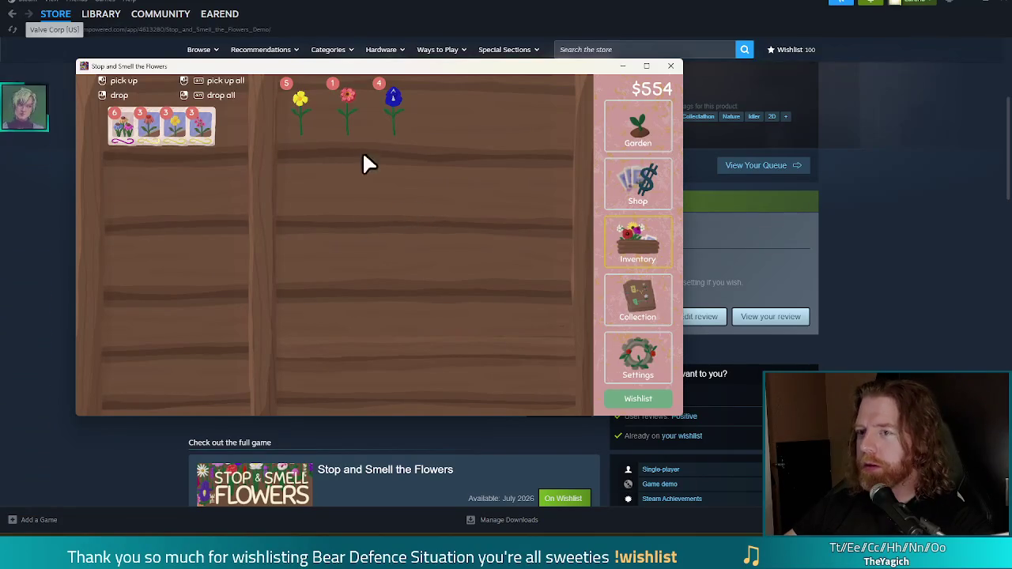
{"action": "mouse_move", "coordinate": [397, 110]}
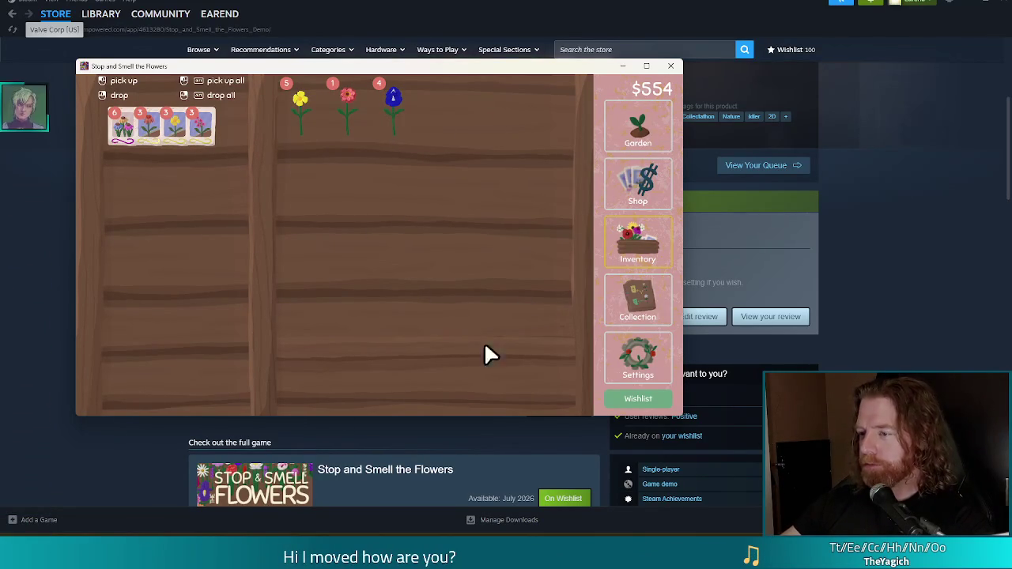
{"action": "left_click", "coordinate": [640, 299]}
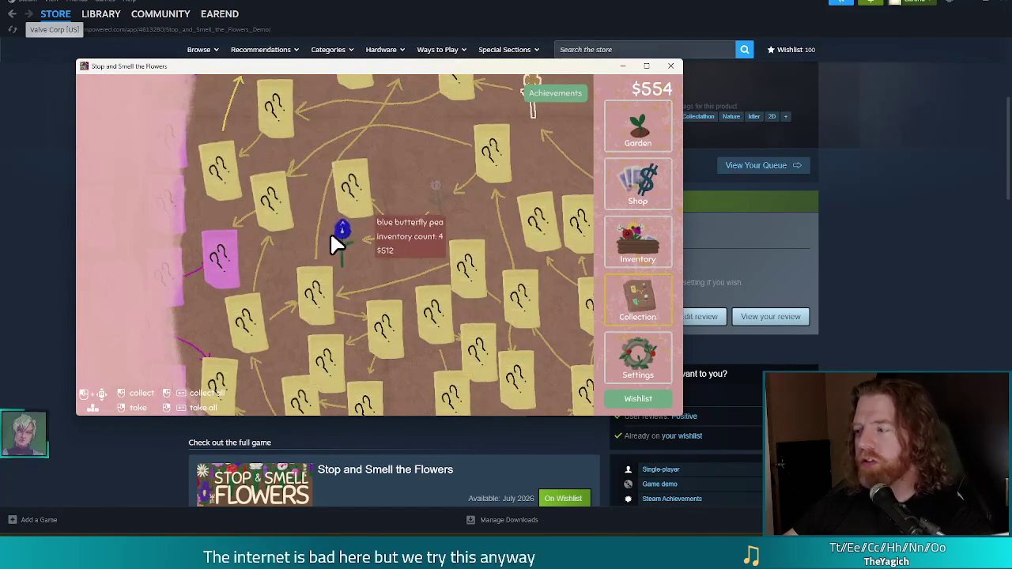
Pan around the flower Collection chart, then open Settings with the game statistics.
{"action": "left_click_drag", "start_coordinate": [442, 197], "coordinate": [373, 147]}
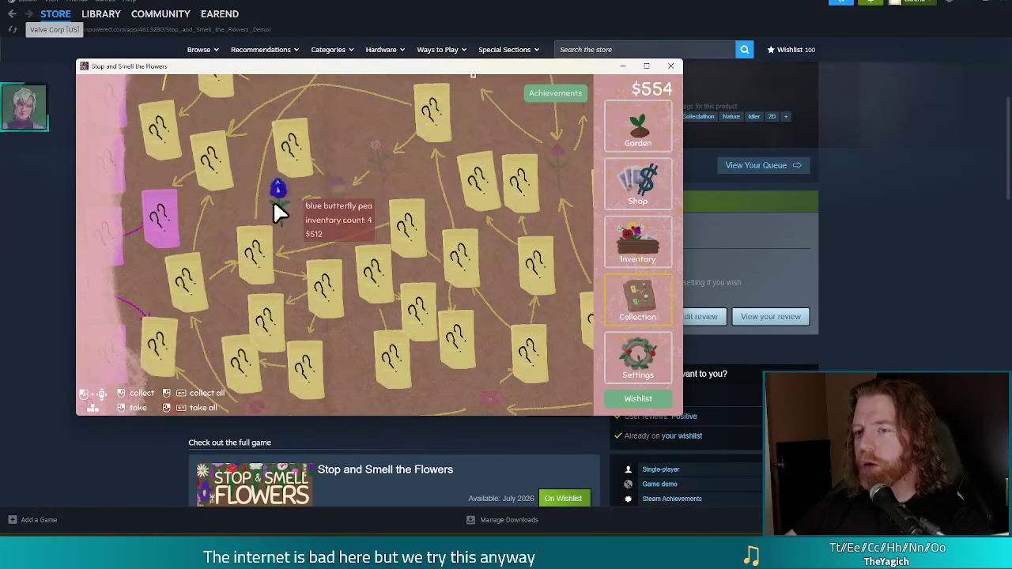
{"action": "left_click_drag", "start_coordinate": [360, 158], "coordinate": [271, 211]}
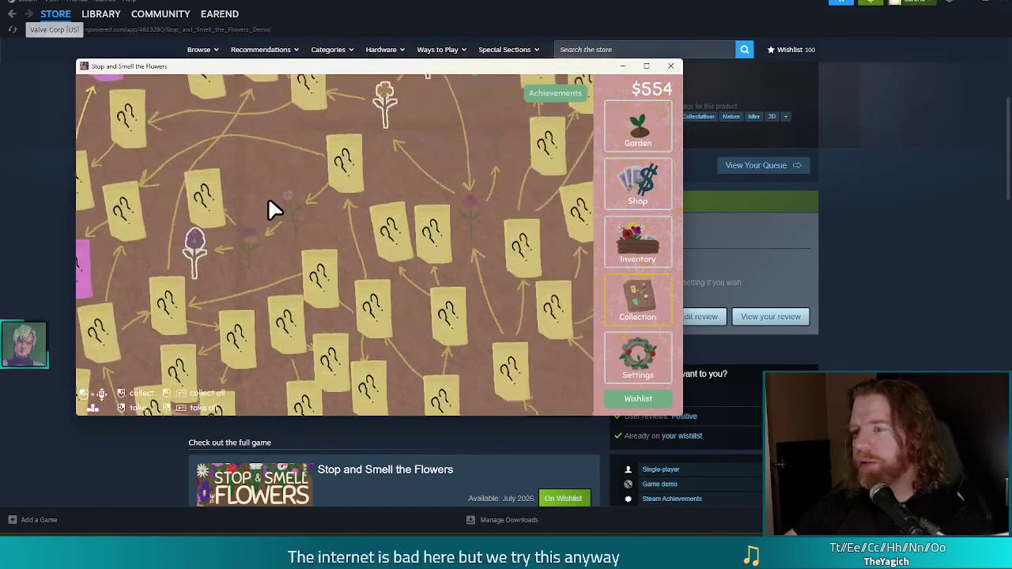
{"action": "mouse_move", "coordinate": [463, 266]}
{"action": "left_mouse_down"}
{"action": "mouse_move", "coordinate": [415, 266]}
{"action": "mouse_move", "coordinate": [363, 134]}
{"action": "mouse_move", "coordinate": [385, 215]}
{"action": "left_mouse_up"}
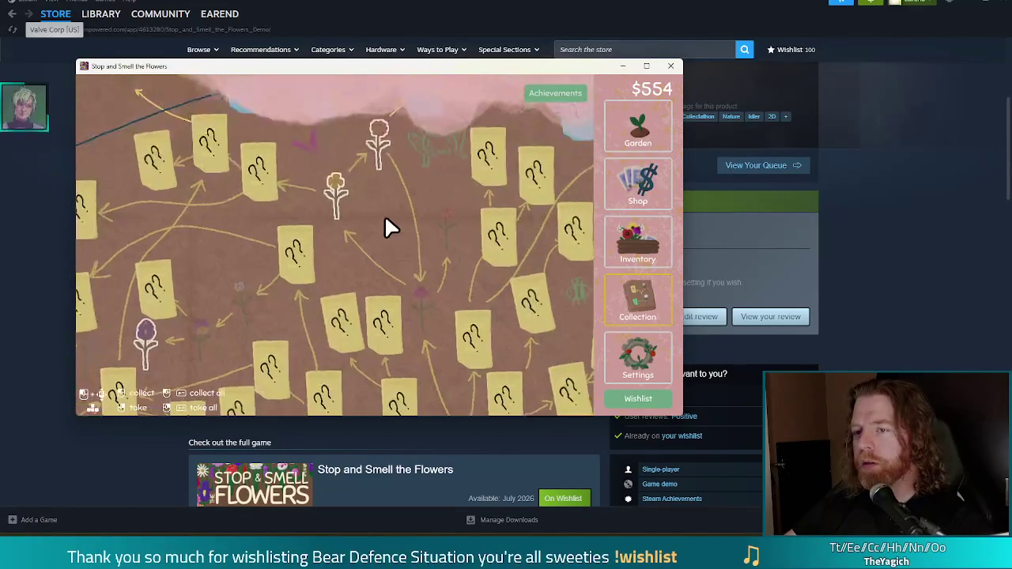
{"action": "left_click_drag", "start_coordinate": [402, 255], "coordinate": [384, 154]}
{"action": "left_click_drag", "start_coordinate": [515, 323], "coordinate": [354, 382]}
{"action": "mouse_move", "coordinate": [533, 200]}
{"action": "left_mouse_down"}
{"action": "mouse_move", "coordinate": [505, 364]}
{"action": "mouse_move", "coordinate": [500, 95]}
{"action": "left_mouse_up"}
{"action": "left_click_drag", "start_coordinate": [322, 354], "coordinate": [525, 226]}
{"action": "mouse_move", "coordinate": [248, 118]}
{"action": "left_mouse_down"}
{"action": "mouse_move", "coordinate": [468, 193]}
{"action": "mouse_move", "coordinate": [418, 181]}
{"action": "mouse_move", "coordinate": [339, 324]}
{"action": "left_mouse_up"}
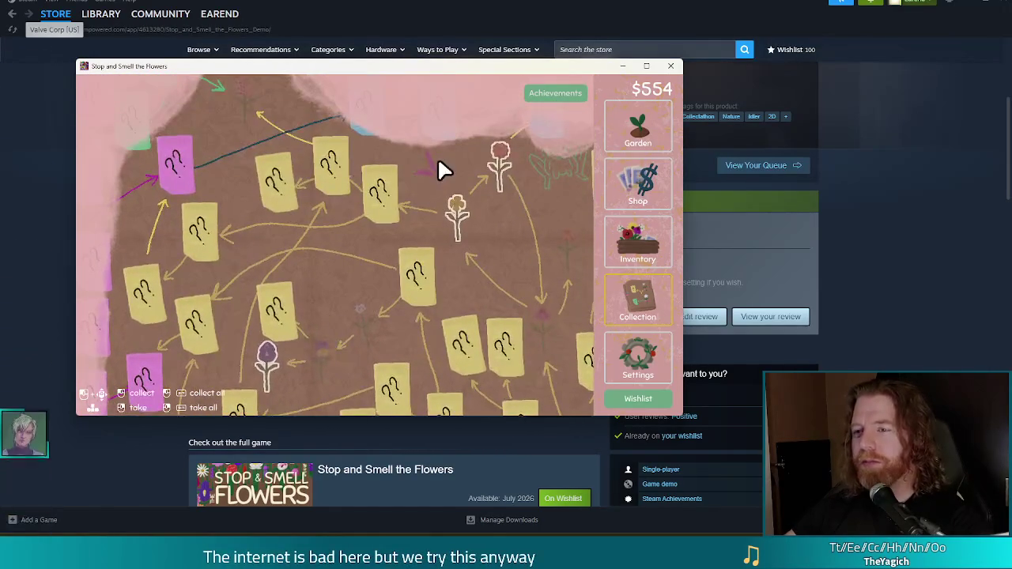
{"action": "left_click_drag", "start_coordinate": [439, 164], "coordinate": [441, 231]}
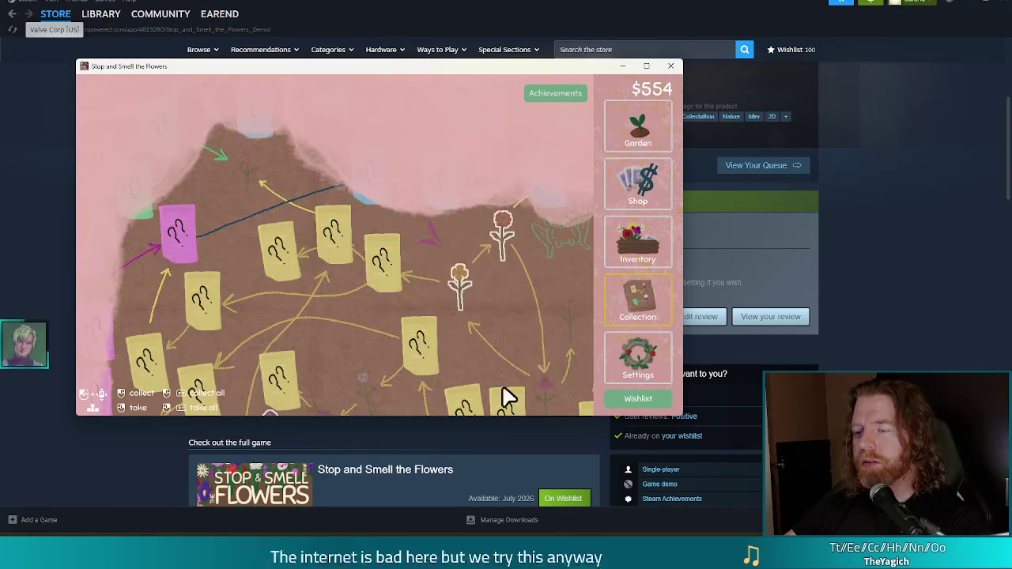
{"action": "left_click", "coordinate": [644, 357]}
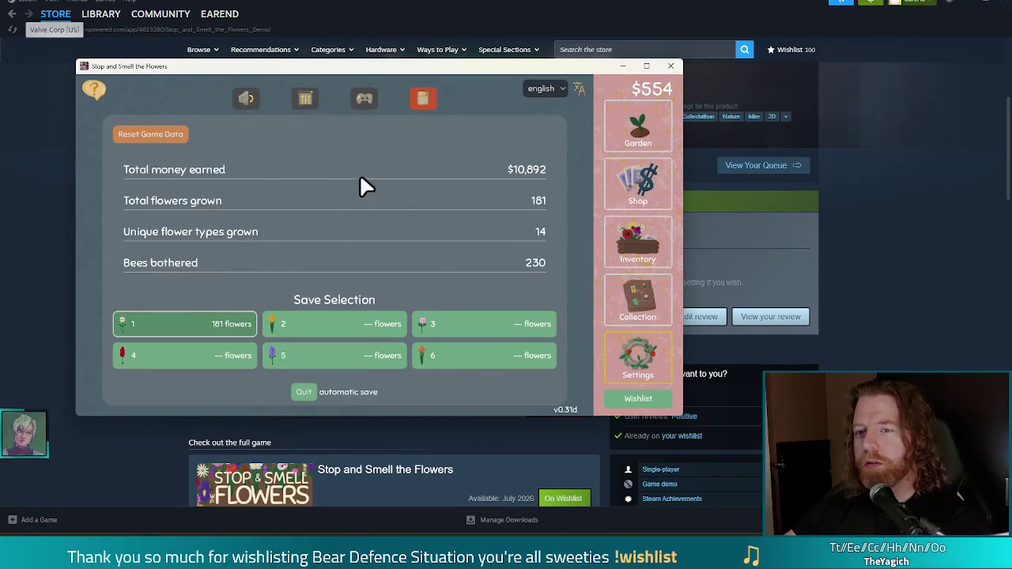
Lower the Master volume in the sound settings and return to the garden.
{"action": "left_click", "coordinate": [246, 94]}
{"action": "mouse_move", "coordinate": [114, 164]}
{"action": "left_mouse_down"}
{"action": "mouse_move", "coordinate": [287, 164]}
{"action": "mouse_move", "coordinate": [111, 164]}
{"action": "left_mouse_up"}
{"action": "left_click", "coordinate": [622, 131]}
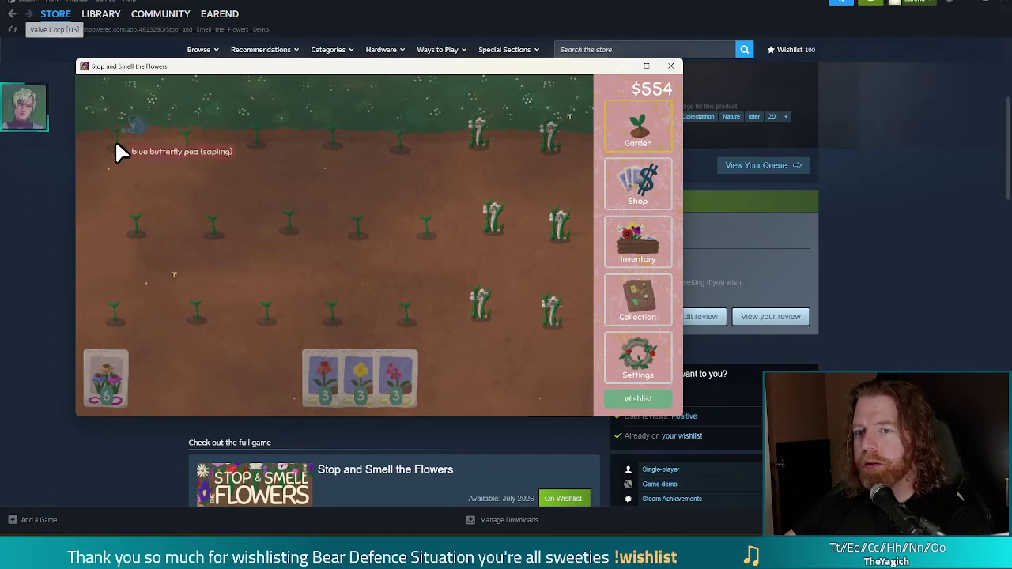
Water the six blue butterfly pea saplings, collect the grown flowers, and nudge the window right.
{"action": "mouse_move", "coordinate": [134, 166]}
{"action": "left_mouse_down"}
{"action": "mouse_move", "coordinate": [185, 149]}
{"action": "mouse_move", "coordinate": [325, 143]}
{"action": "left_mouse_up"}
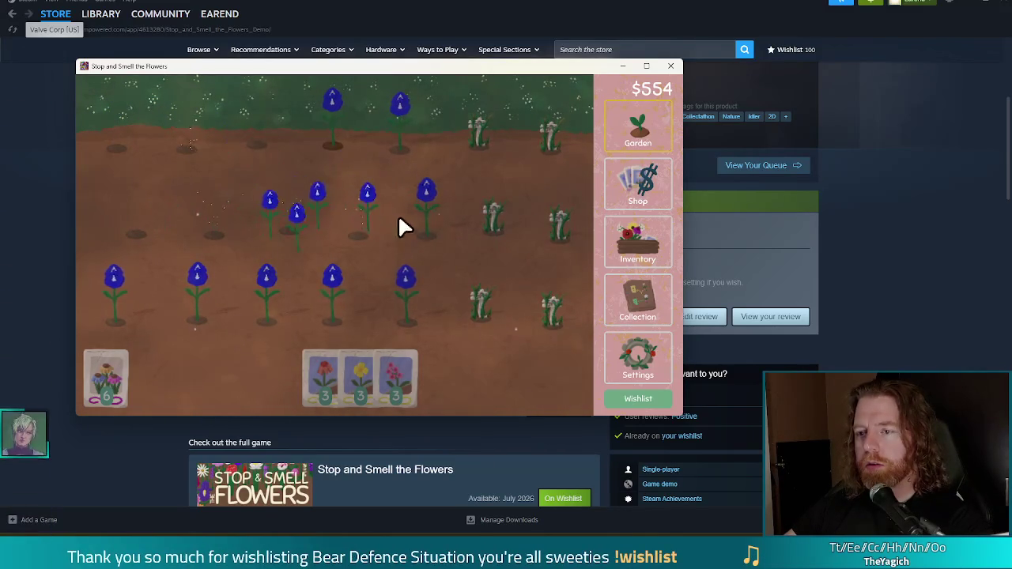
{"action": "mouse_move", "coordinate": [113, 288]}
{"action": "mouse_move", "coordinate": [352, 122]}
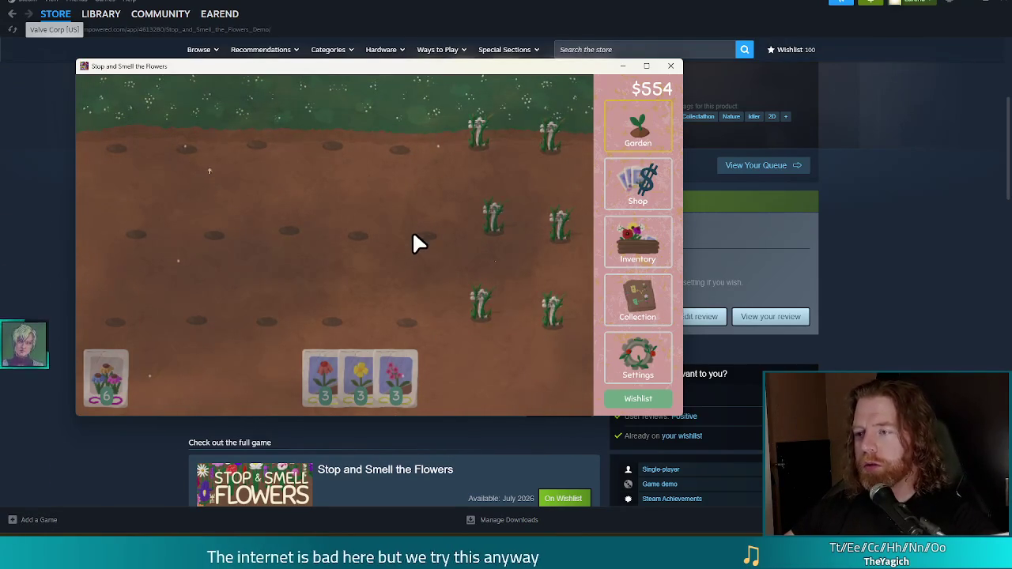
{"action": "left_click_drag", "start_coordinate": [399, 69], "coordinate": [448, 75]}
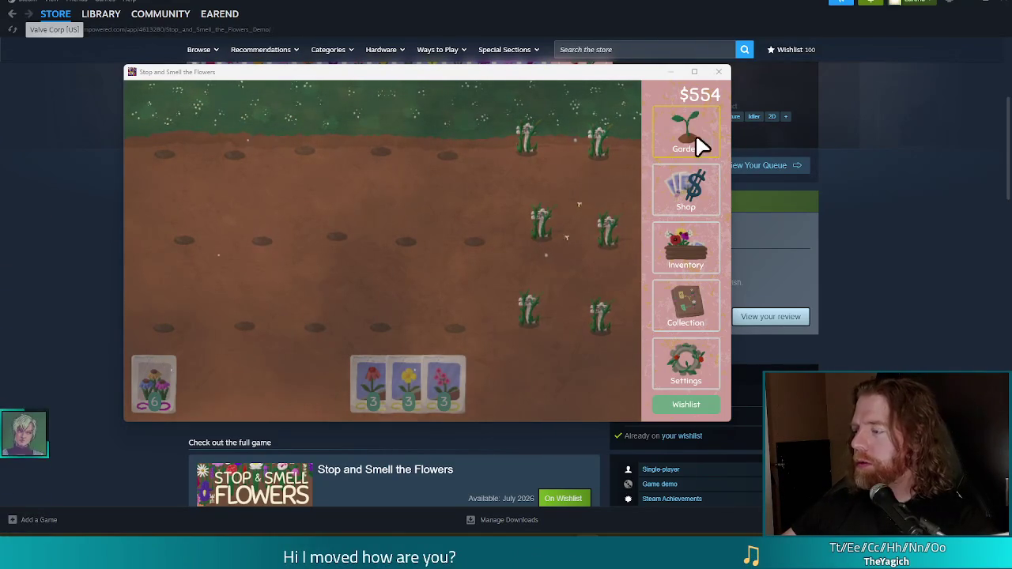
Quit the flower game and Steam, returning to Godot with Bear Defence Situation running.
{"action": "left_click", "coordinate": [719, 73]}
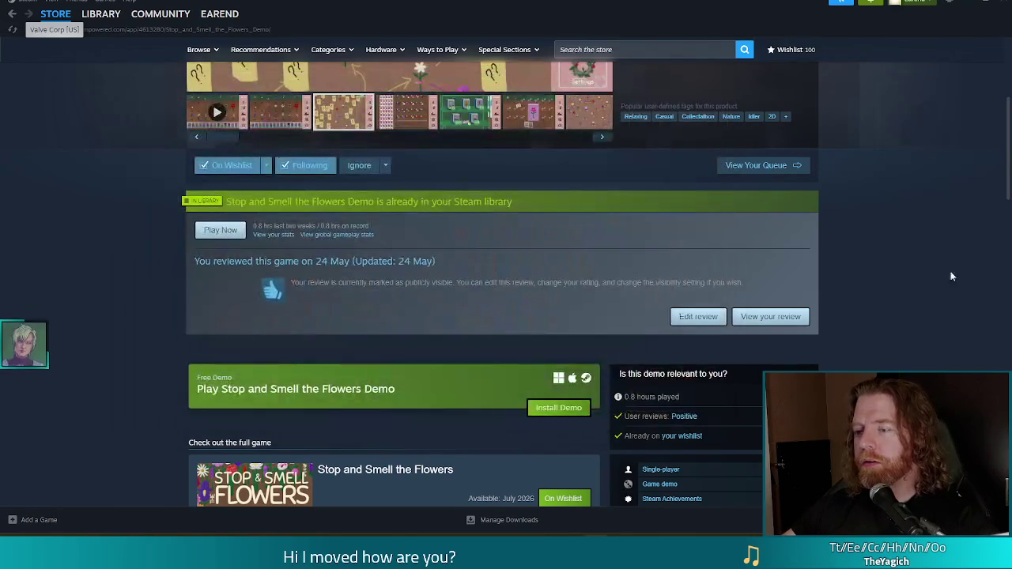
{"action": "left_click", "coordinate": [970, 2]}
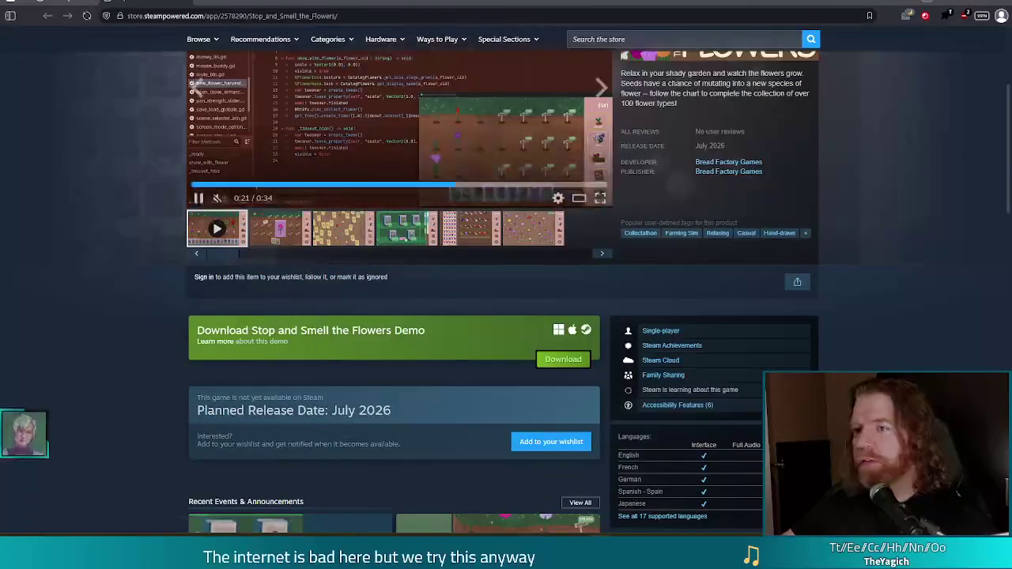
{"action": "scroll", "coordinate": [95, 275], "scroll_direction": "up", "scroll_amount": 5}
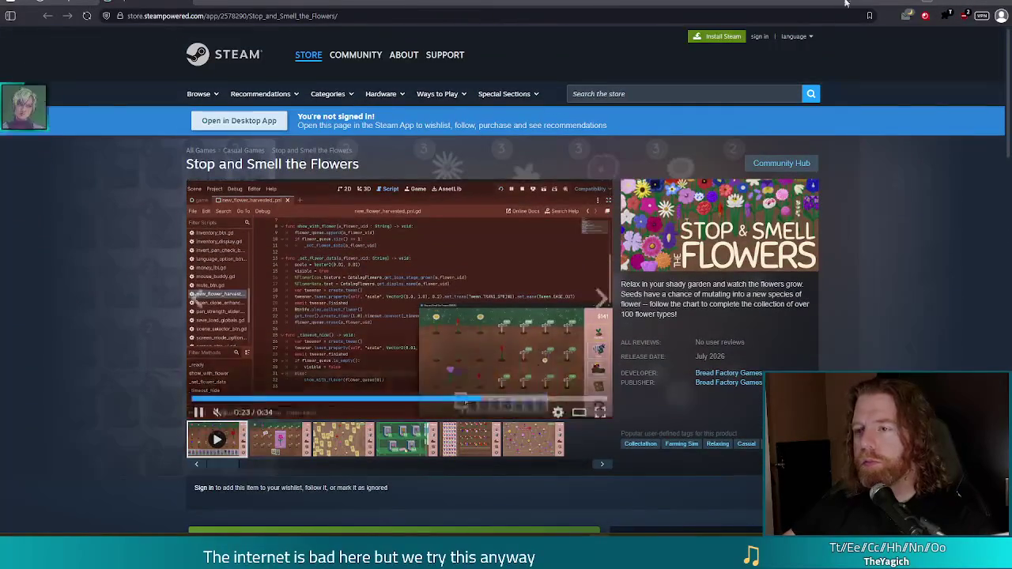
{"action": "key", "text": "alt+Tab"}
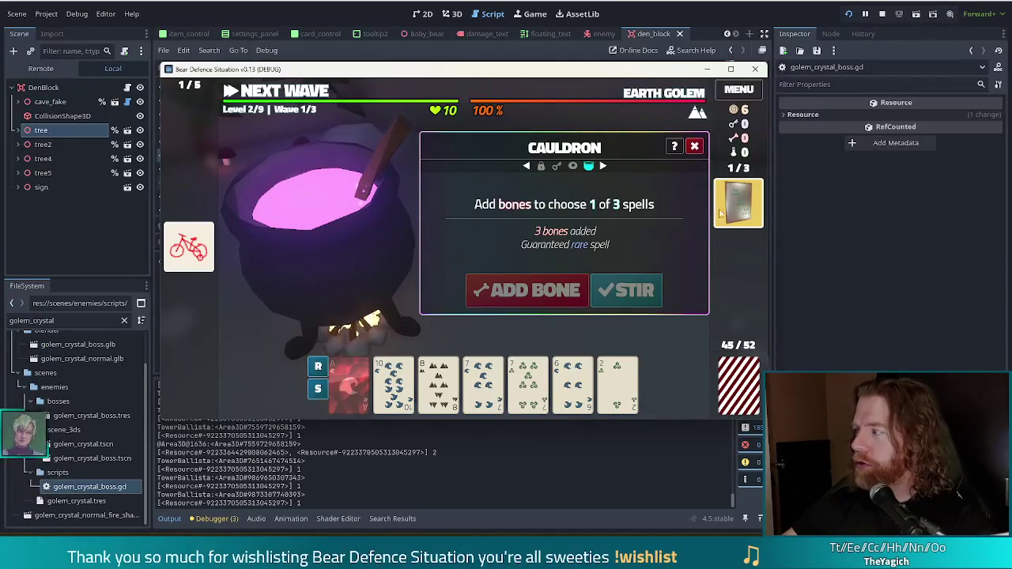
Stop the running game and select the card.debuffed = true statement in on_card_drawn.
{"action": "left_click", "coordinate": [882, 14]}
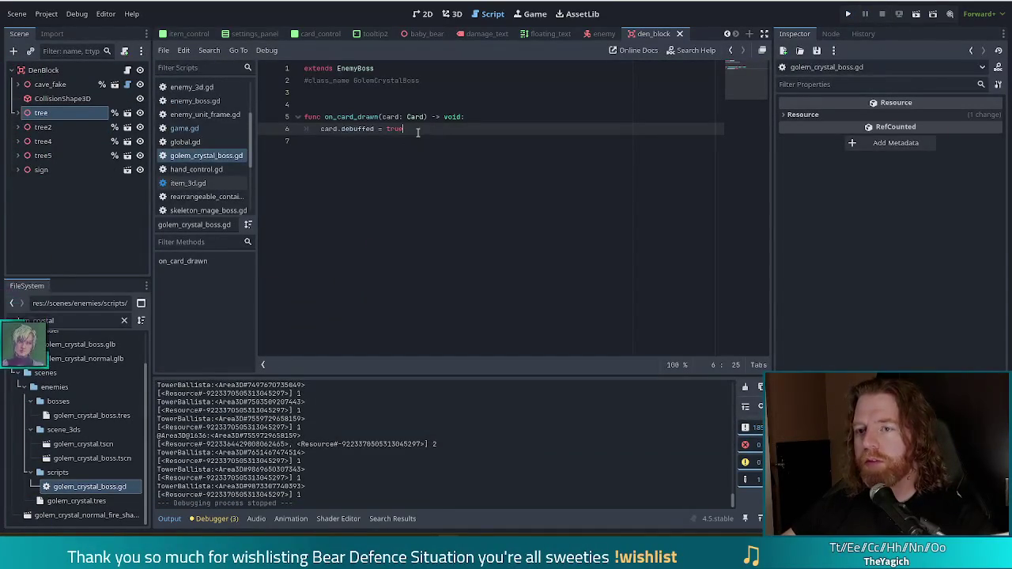
{"action": "left_click_drag", "start_coordinate": [417, 132], "coordinate": [319, 129]}
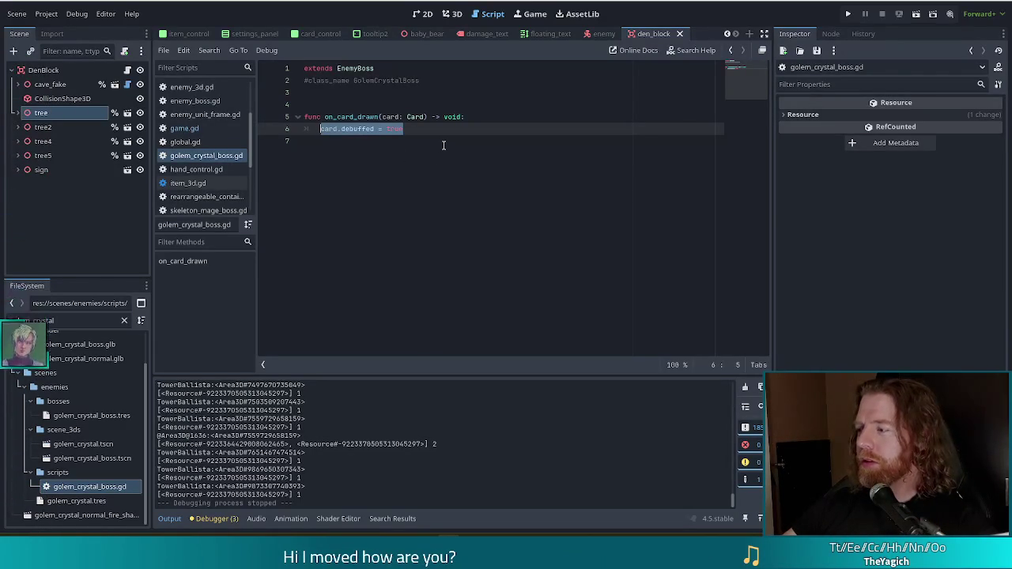
{"action": "left_click", "coordinate": [437, 129]}
{"action": "left_click_drag", "start_coordinate": [437, 129], "coordinate": [319, 128]}
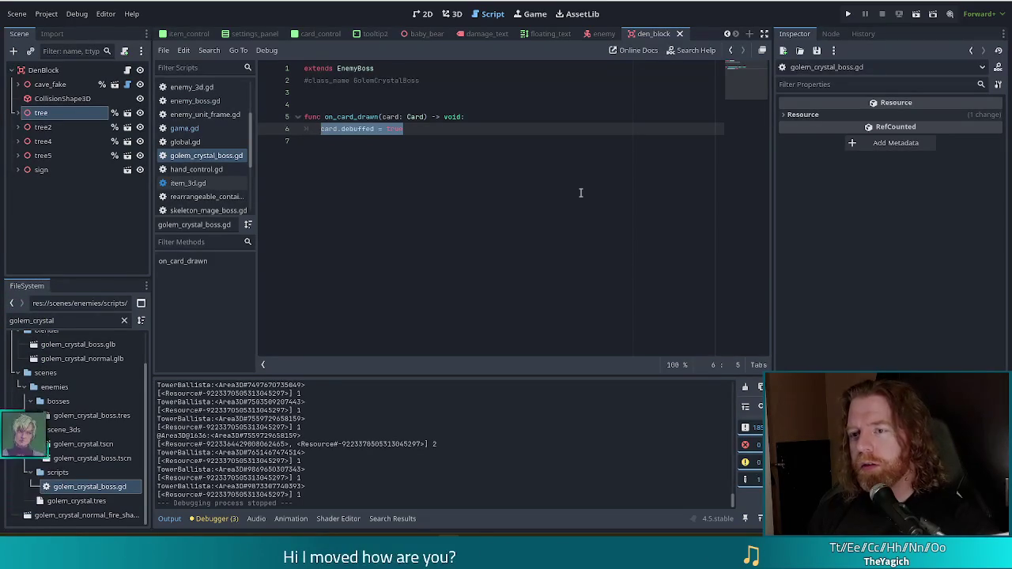
Replace it with 'if Global.game.wave % 3 == 2:' and open an indented line below.
{"action": "type", "text": "if"}
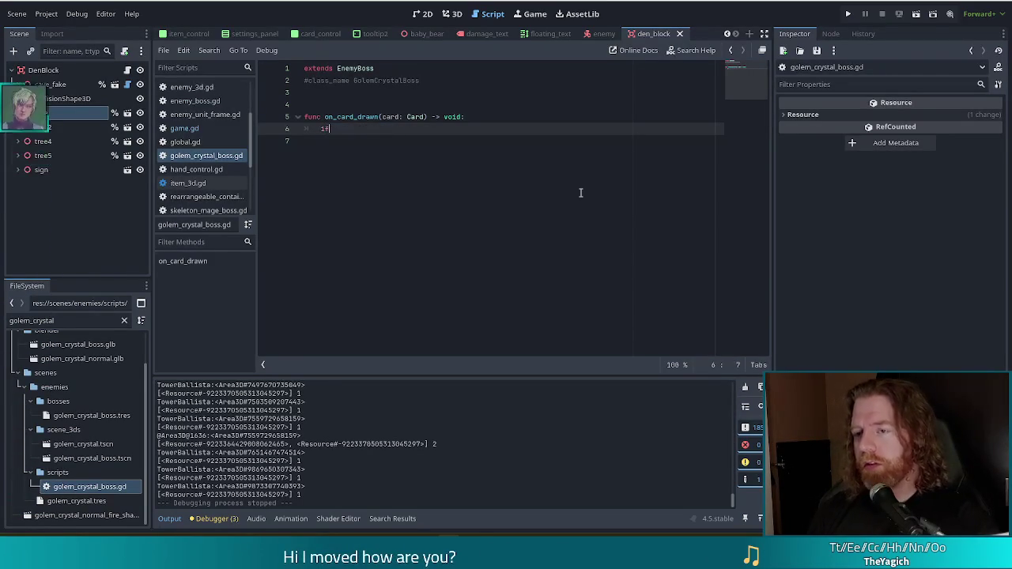
{"action": "type", "text": "Global.game.wave"}
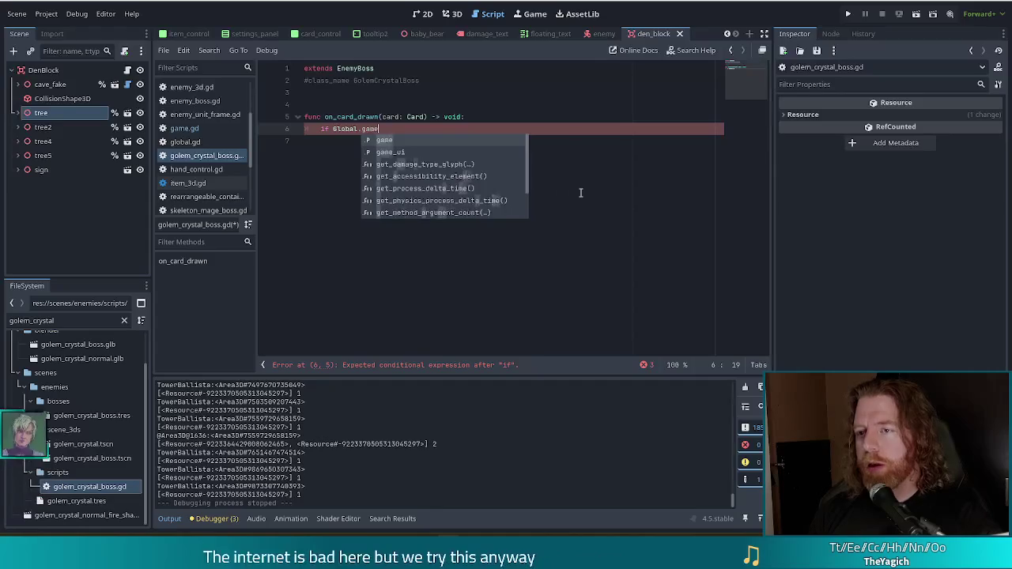
{"action": "type", "text": "."}
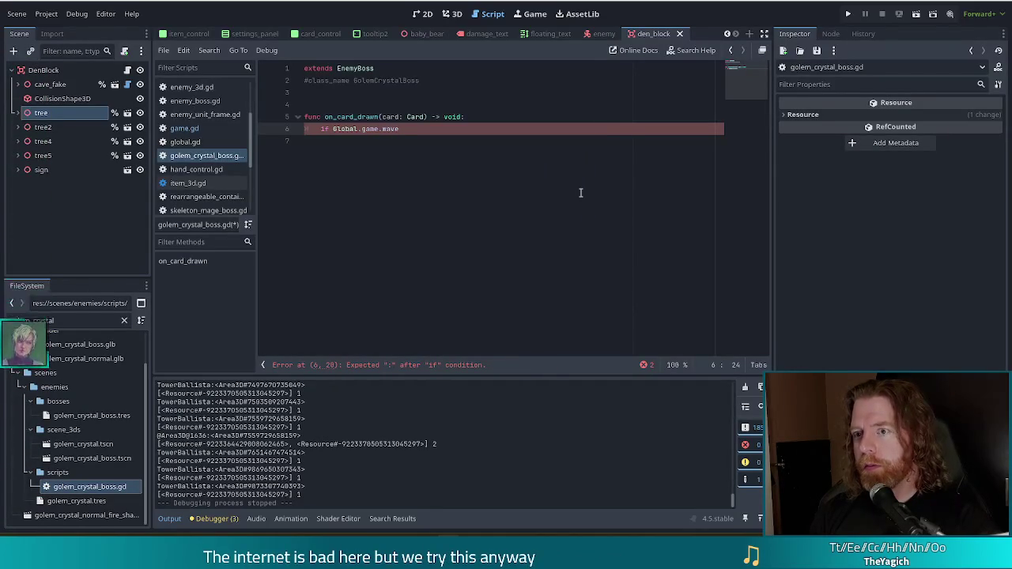
{"action": "type", "text": " %3 == 2"}
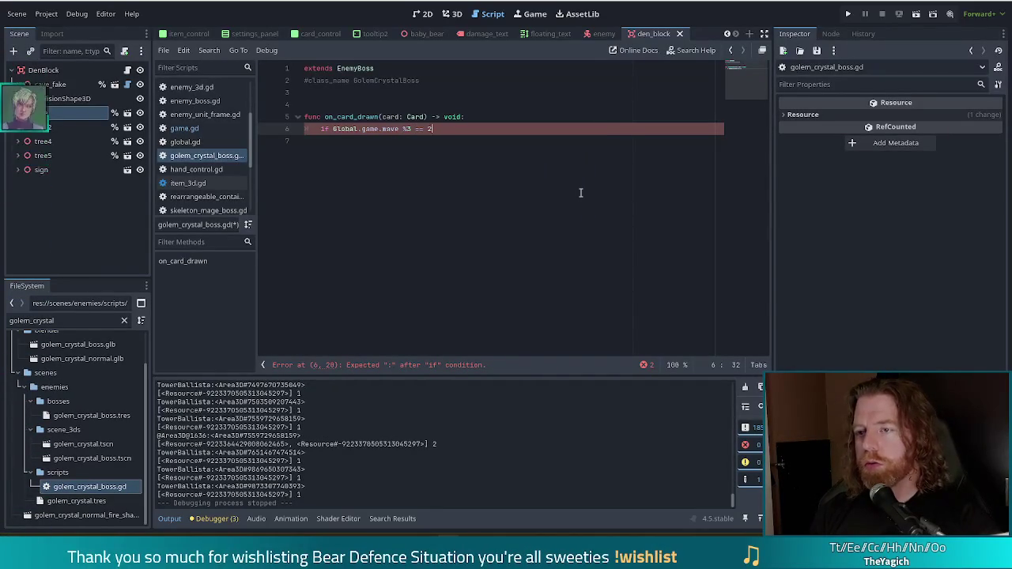
{"action": "key", "text": "Left"}
{"action": "key", "text": "Left"}
{"action": "key", "text": "Left"}
{"action": "key", "text": "End"}
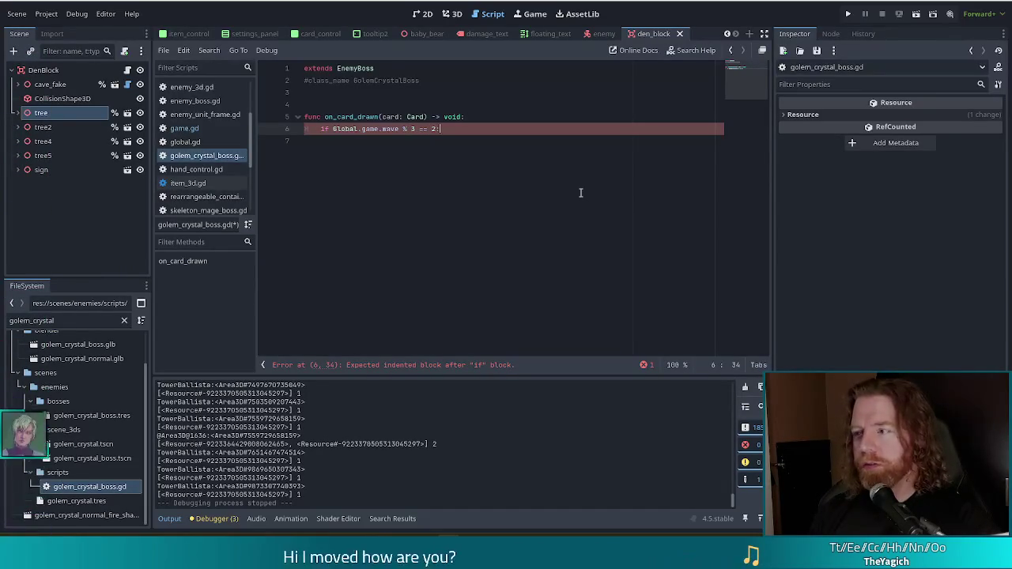
{"action": "key", "text": "Return"}
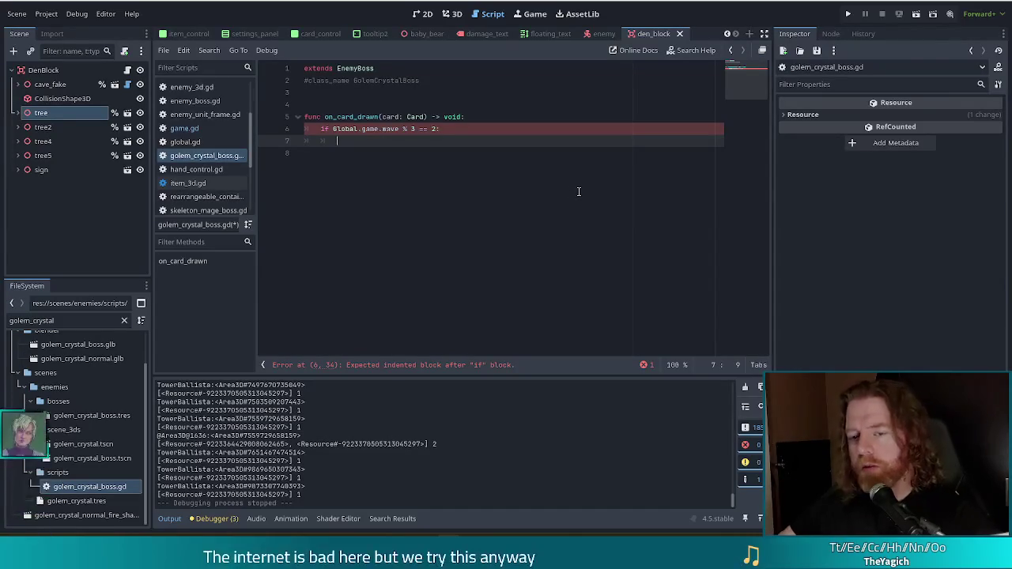
{"action": "left_click_drag", "start_coordinate": [54, 320], "coordinate": [2, 320]}
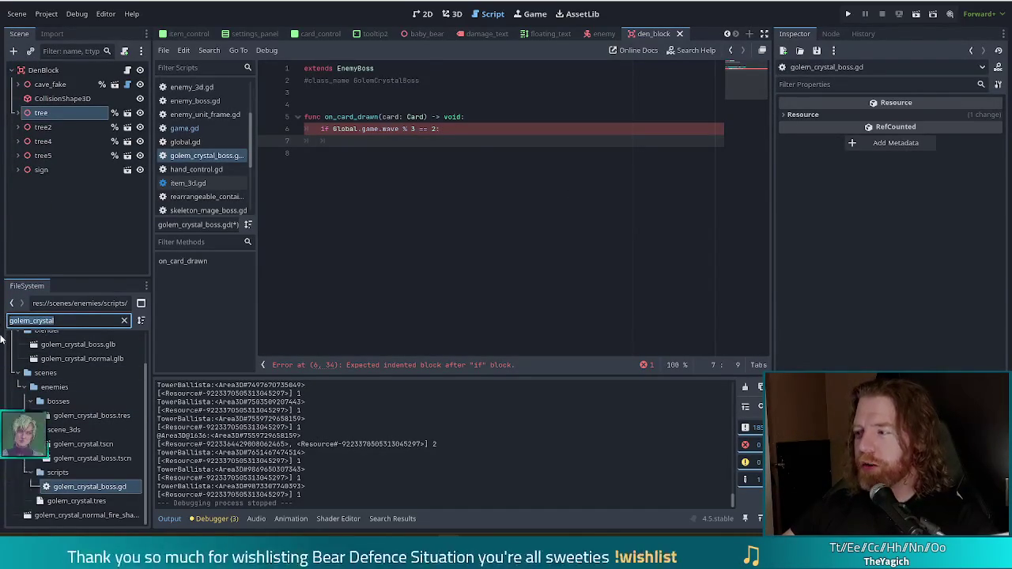
{"action": "left_click", "coordinate": [91, 321]}
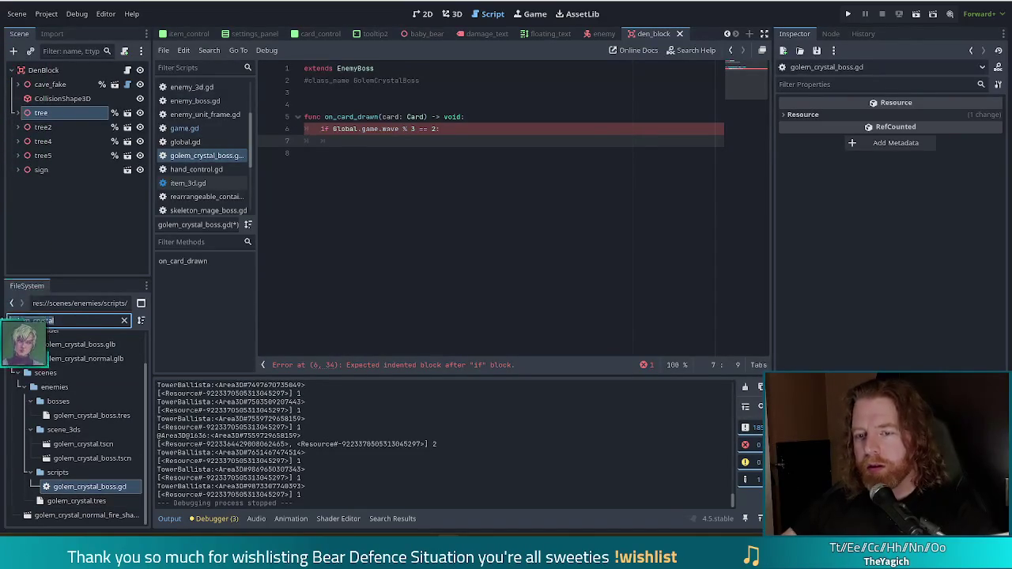
Filter FileSystem to golem_fi, open golem_fire_boss.gd and select its process_cards signature line.
{"action": "key", "text": "BackSpace"}
{"action": "key", "text": "BackSpace"}
{"action": "key", "text": "BackSpace"}
{"action": "type", "text": "f"}
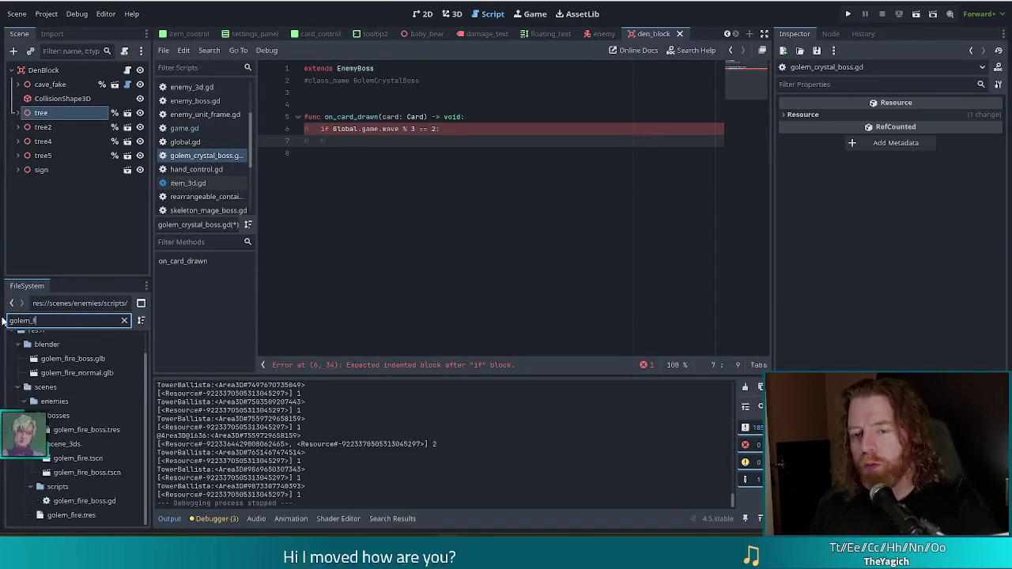
{"action": "type", "text": "i"}
{"action": "left_click", "coordinate": [79, 505]}
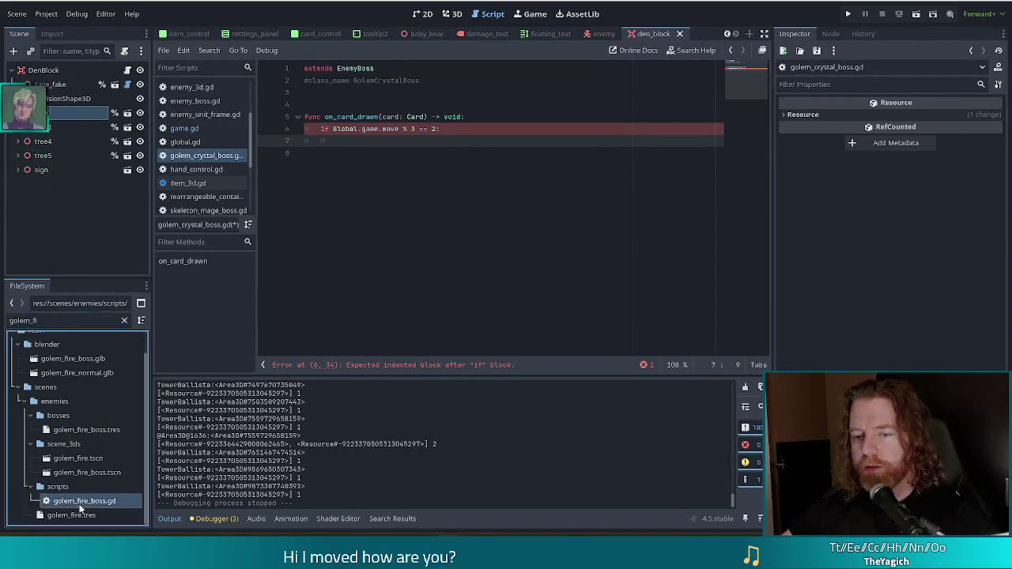
{"action": "double_click", "coordinate": [79, 502]}
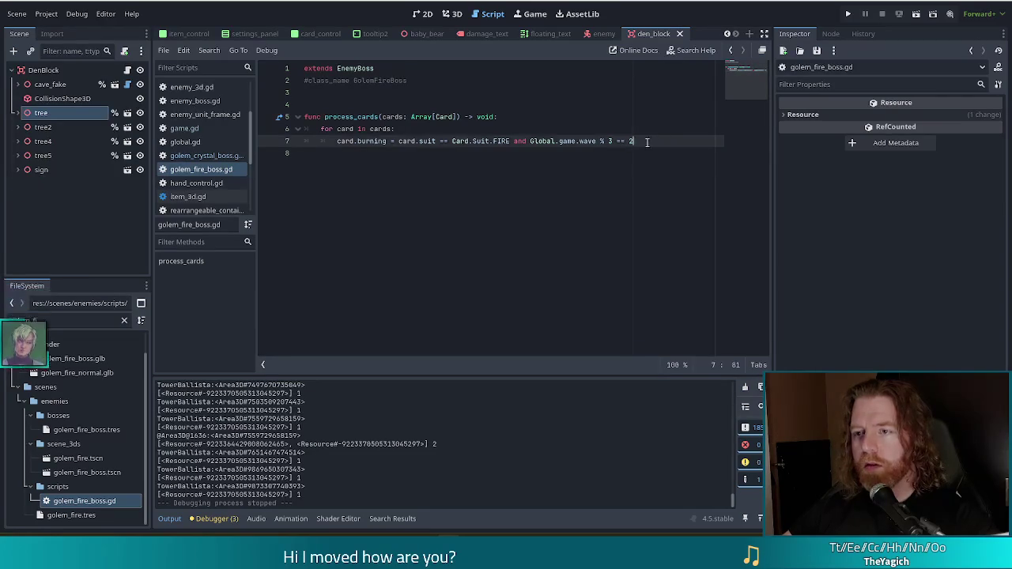
{"action": "key", "text": "shift+Up"}
{"action": "key", "text": "shift+Up"}
{"action": "key", "text": "shift+Home"}
{"action": "left_click_drag", "start_coordinate": [526, 116], "coordinate": [280, 119]}
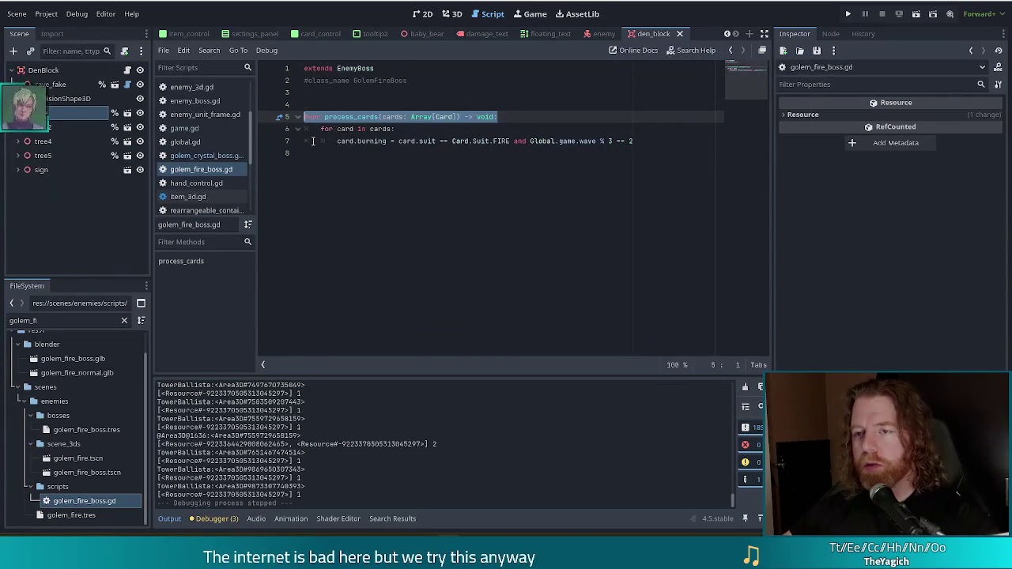
Paste 'process_cards(cards: Array[Card]) -> void' over the on_card_drawn signature in golem_crystal_boss.gd.
{"action": "left_click", "coordinate": [199, 158]}
{"action": "left_click", "coordinate": [280, 116], "text": "shift"}
{"action": "type", "text": "func process_cards(cards: Array[Card]) -> void:"}
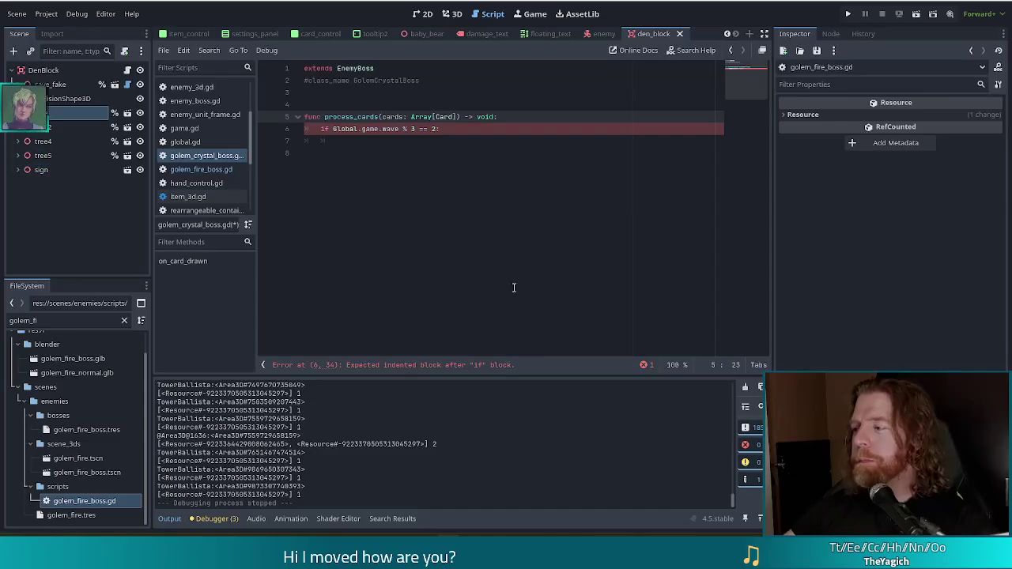
{"action": "left_click", "coordinate": [383, 129]}
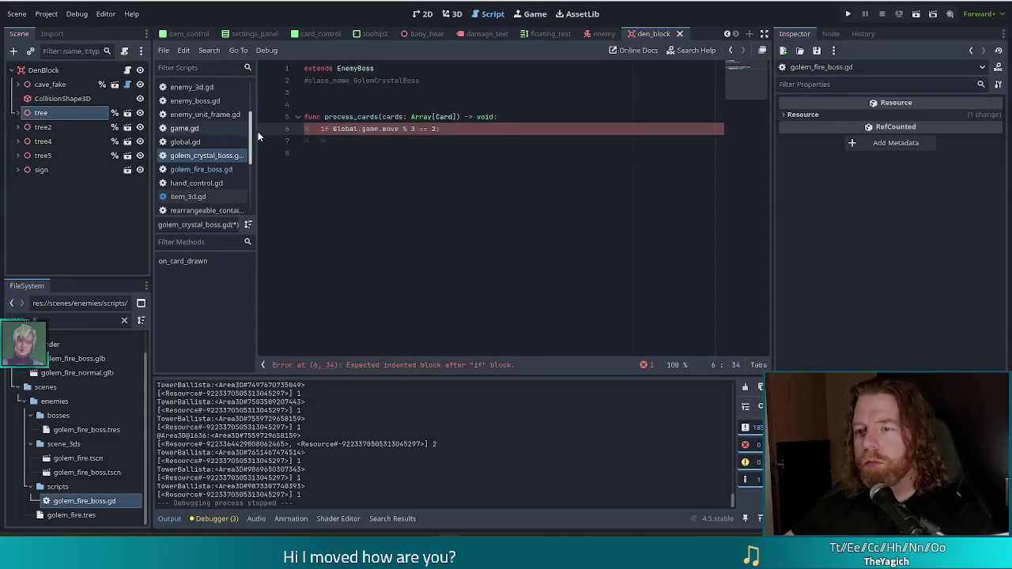
{"action": "left_click", "coordinate": [447, 140]}
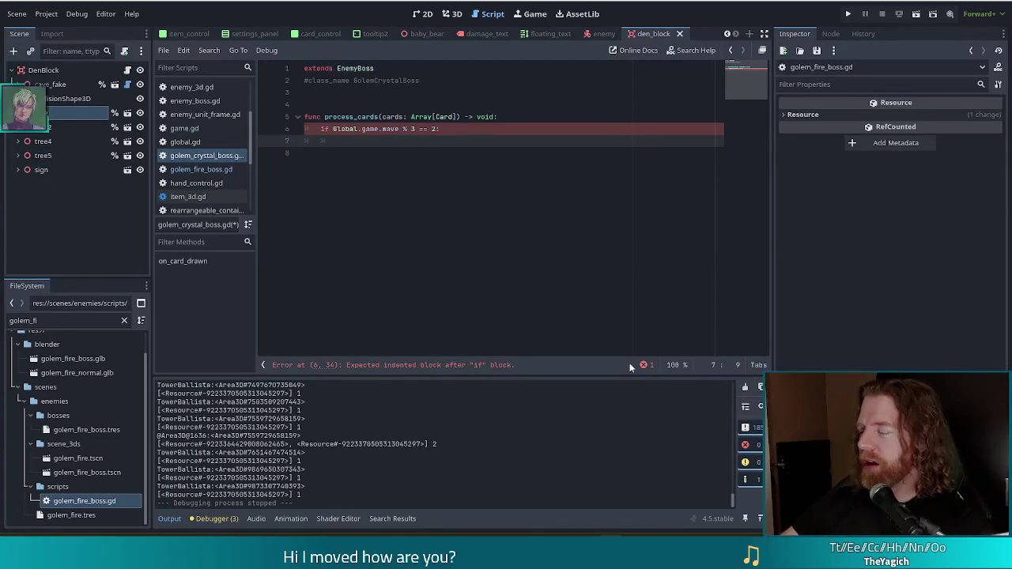
{"action": "left_click", "coordinate": [456, 129]}
{"action": "left_click", "coordinate": [396, 144]}
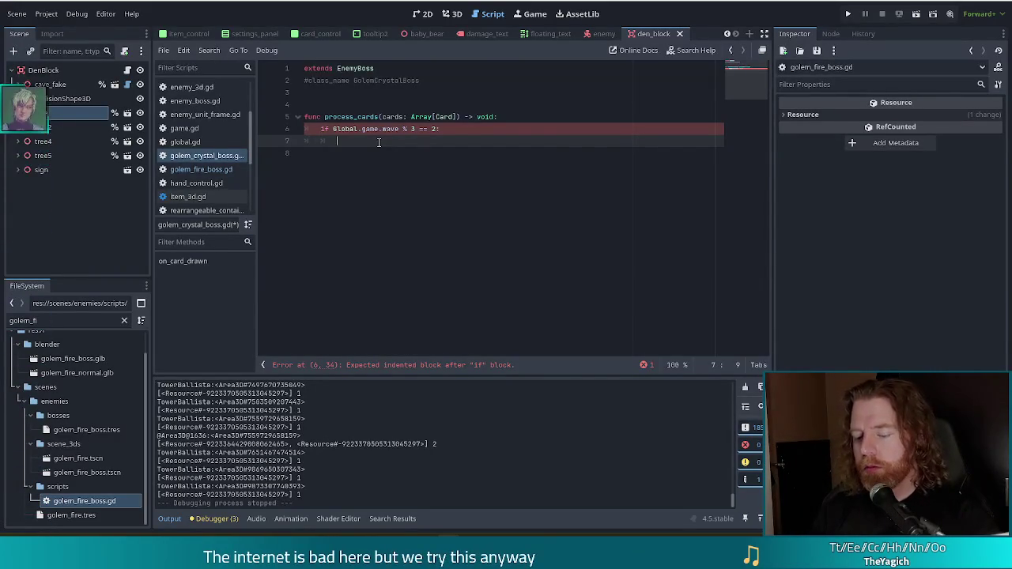
Declare 'var strong_suit := Card.Suit.EARTH' on the line under the wave check.
{"action": "type", "text": "var strong"}
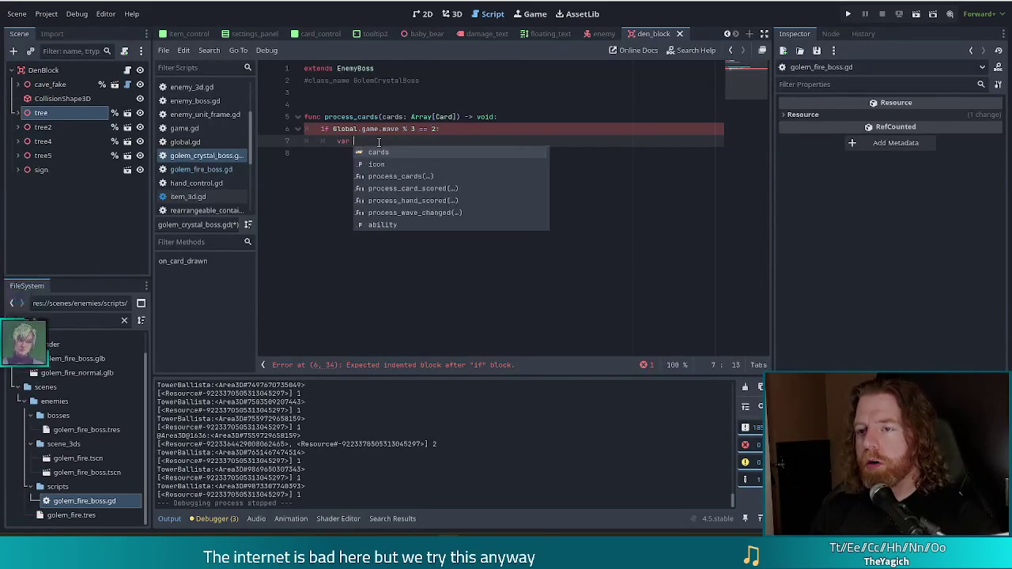
{"action": "type", "text": "_suit"}
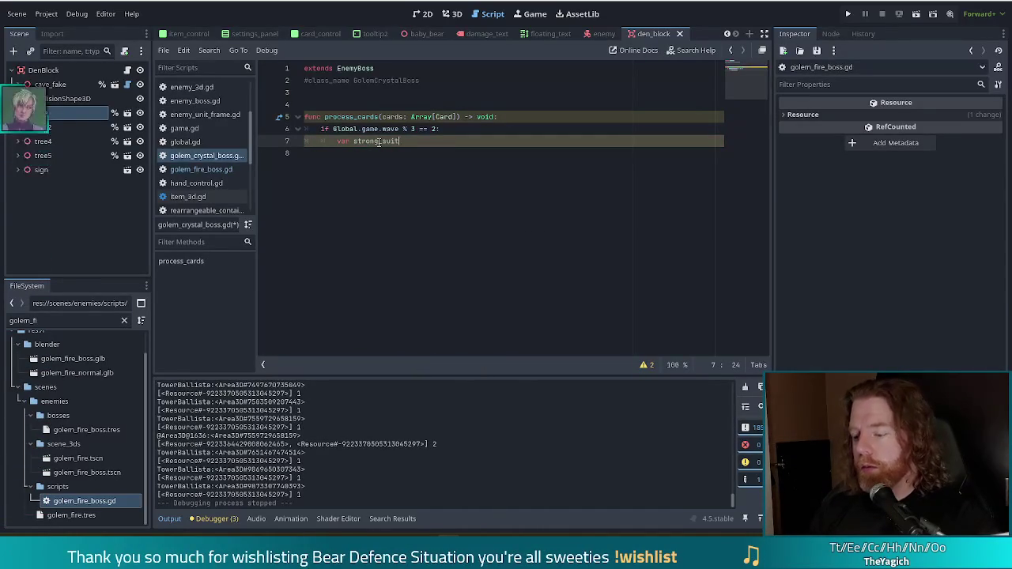
{"action": "type", "text": ":= Card."}
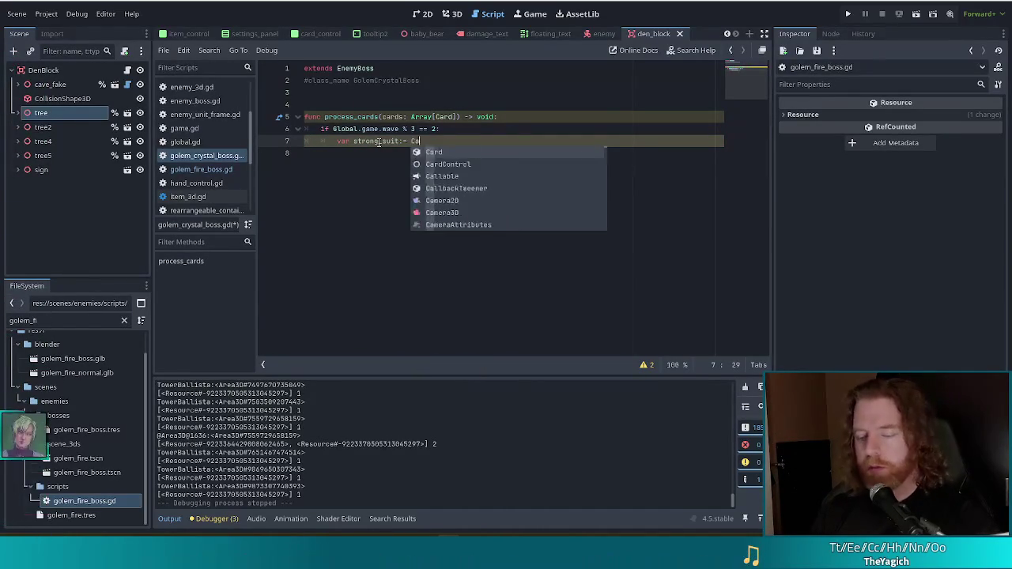
{"action": "type", "text": "Suit.E"}
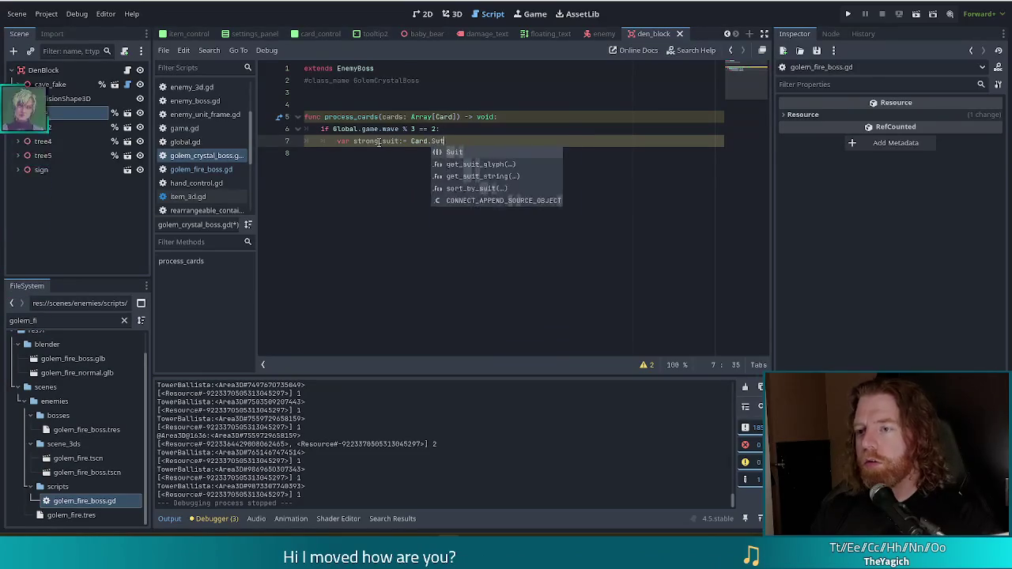
{"action": "key", "text": "Return"}
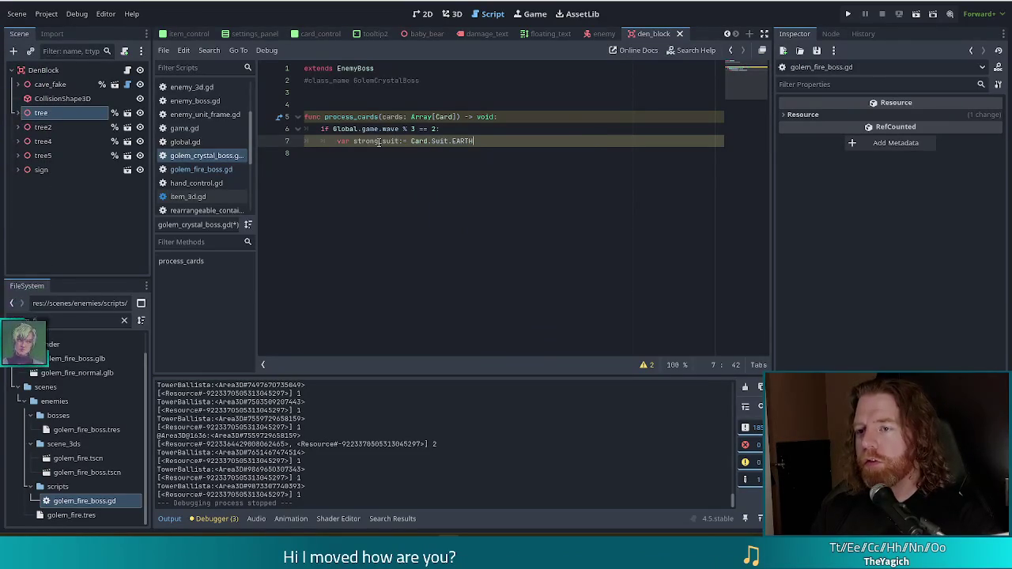
{"action": "key", "text": "Return"}
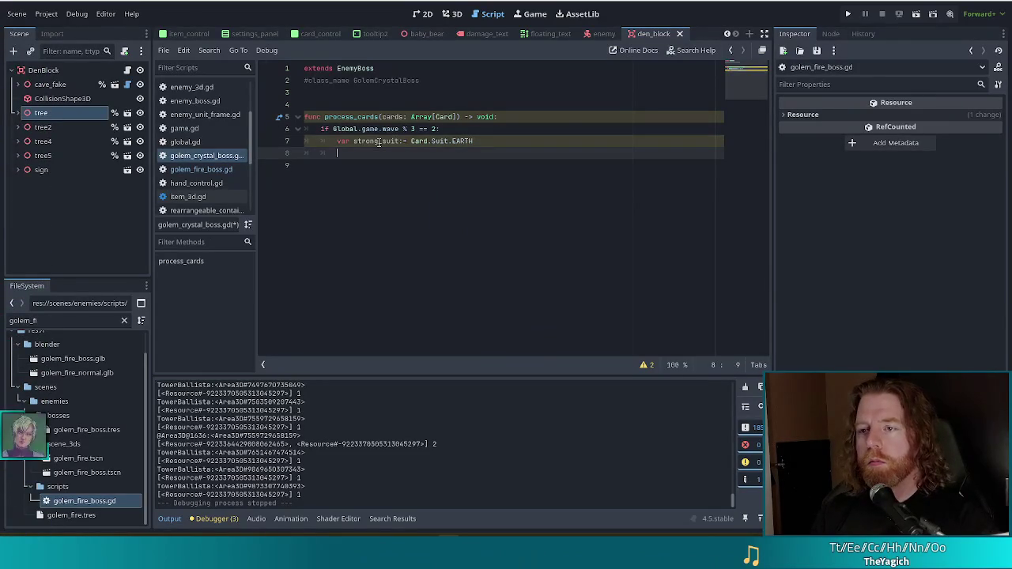
{"action": "key", "text": "Up"}
{"action": "key", "text": "Up"}
{"action": "key", "text": "Up"}
{"action": "key", "text": "ctrl+Left"}
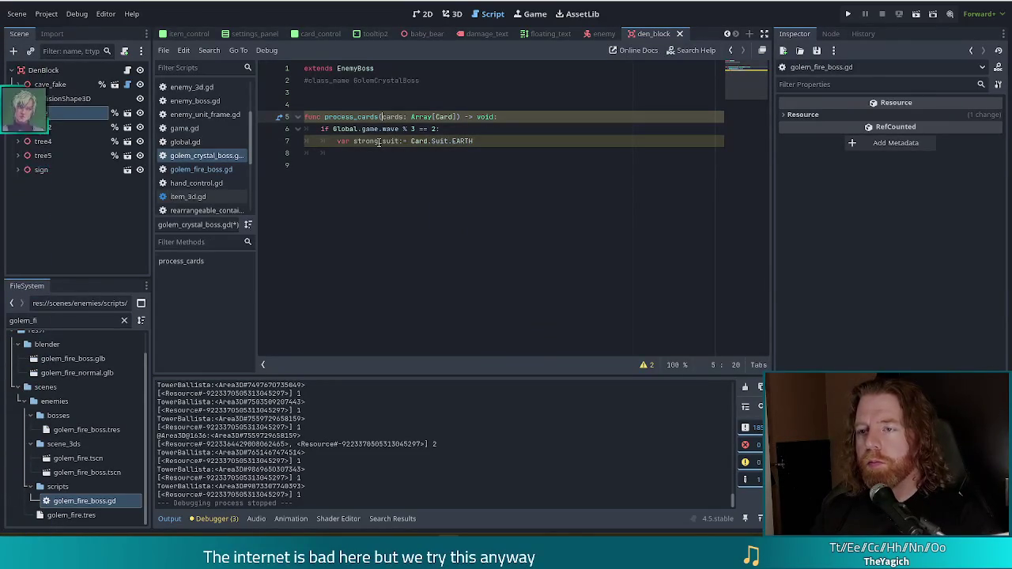
{"action": "key", "text": "Down"}
{"action": "key", "text": "Down"}
{"action": "key", "text": "Down"}
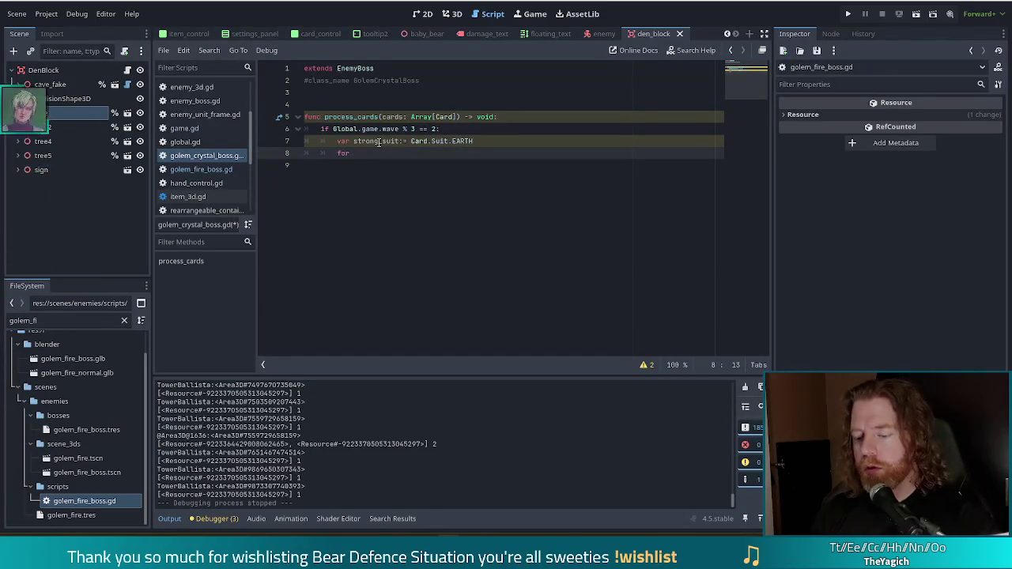
Begin the loop 'for s in Global.game.scored_suits' on the next line.
{"action": "type", "text": "s in "}
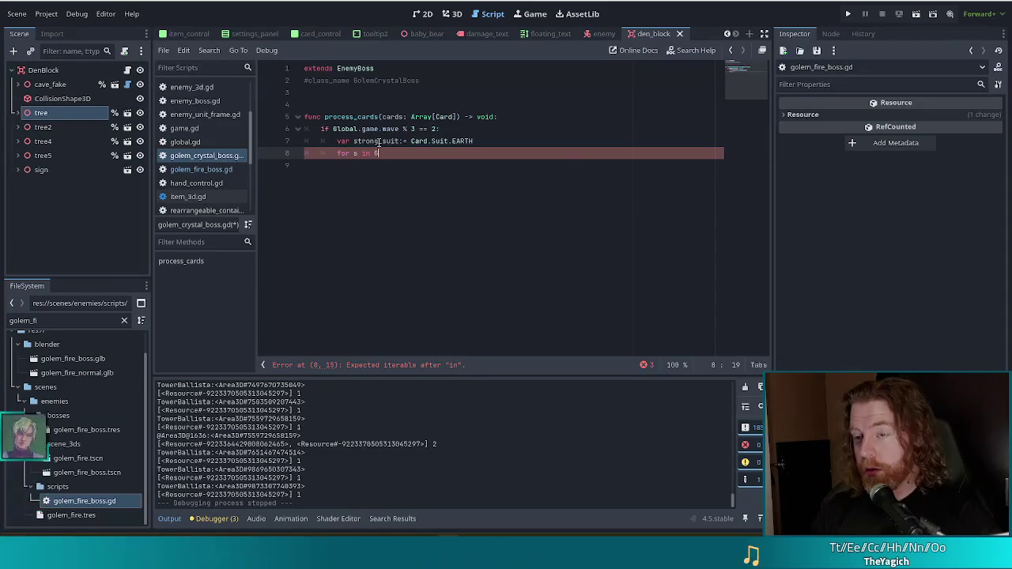
{"action": "type", "text": "Global.game.sui"}
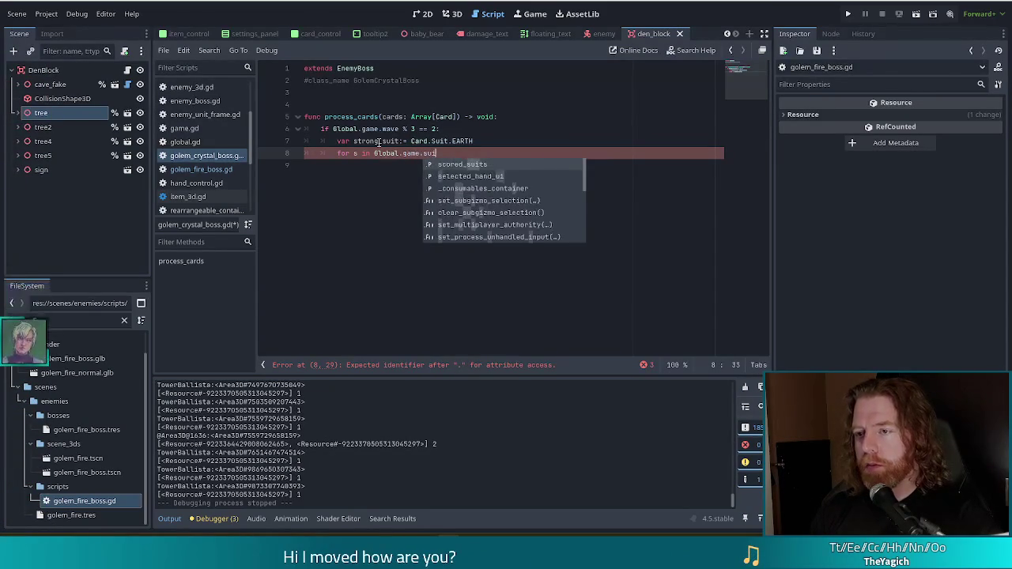
{"action": "key", "text": "Return"}
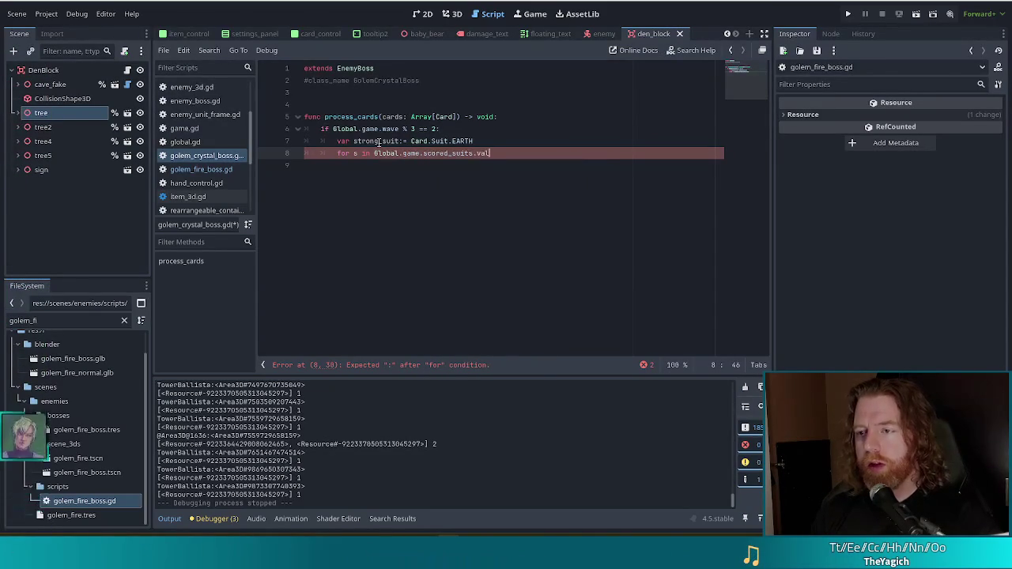
{"action": "type", "text": "."}
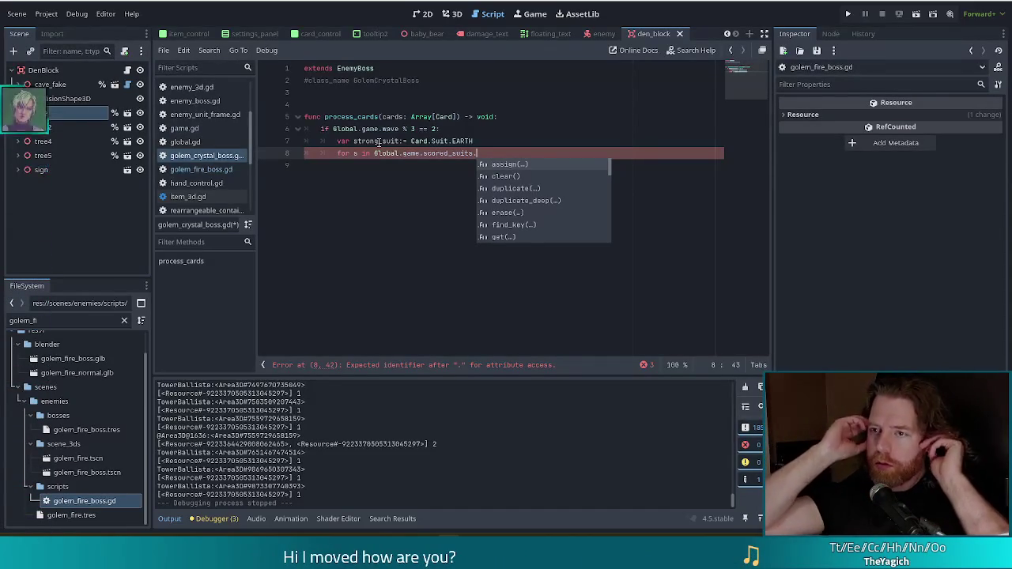
{"action": "left_click", "coordinate": [495, 143]}
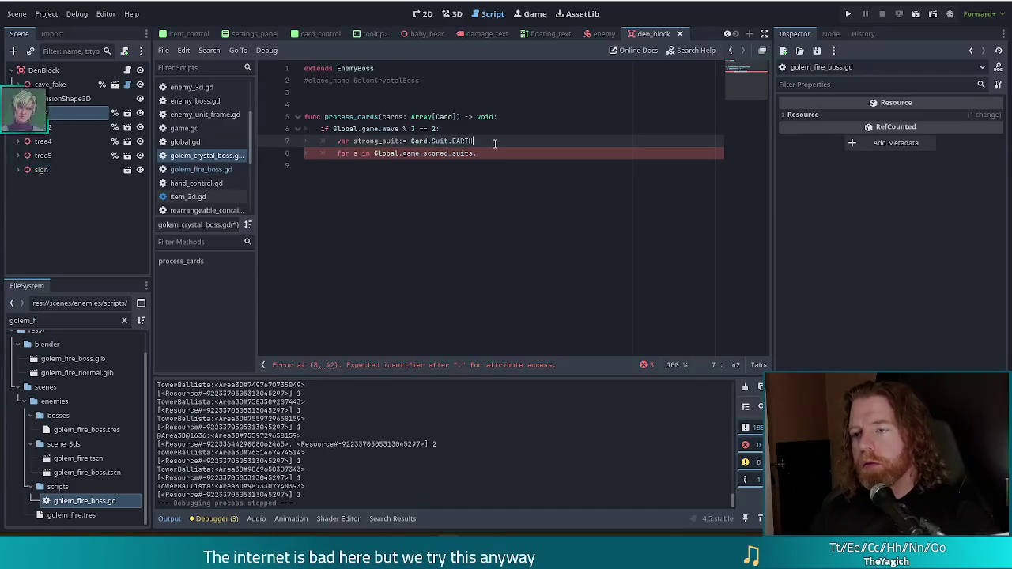
Add 'var played_count := 0' and finish the scored_suits loop header with a colon.
{"action": "key", "text": "Return"}
{"action": "type", "text": "var"}
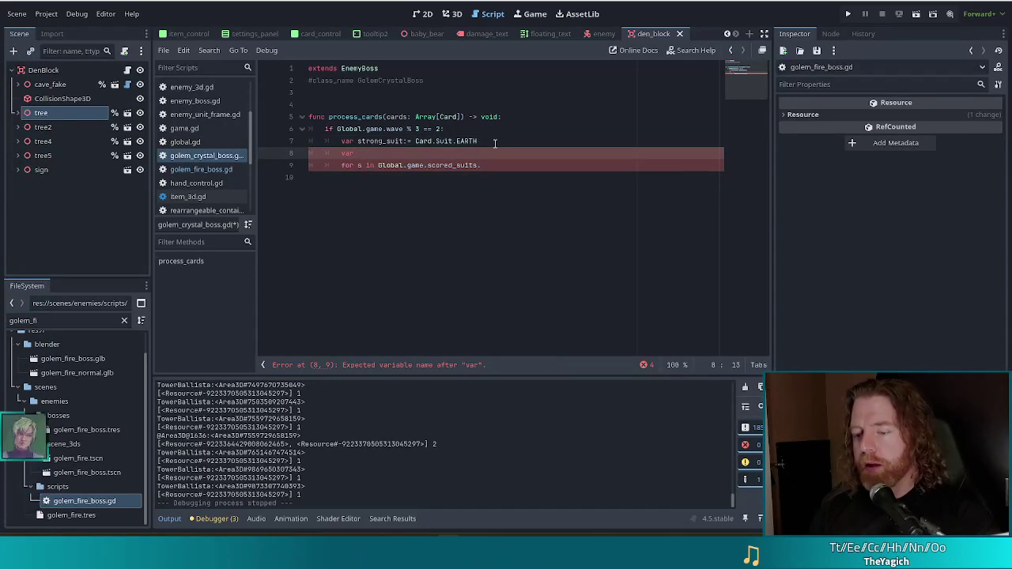
{"action": "type", "text": " playe"}
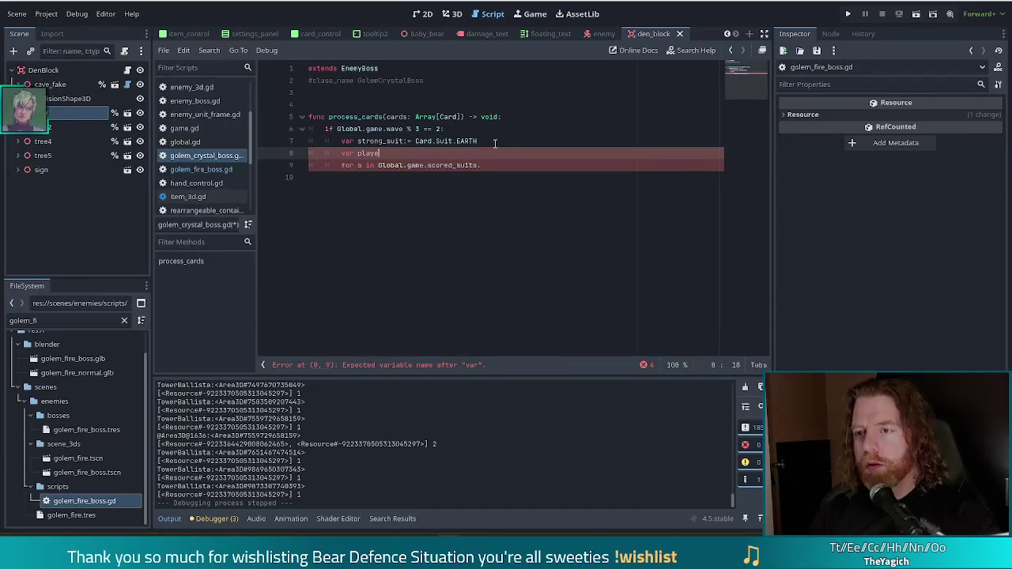
{"action": "type", "text": "d_count"}
{"action": "type", "text": ":= 0"}
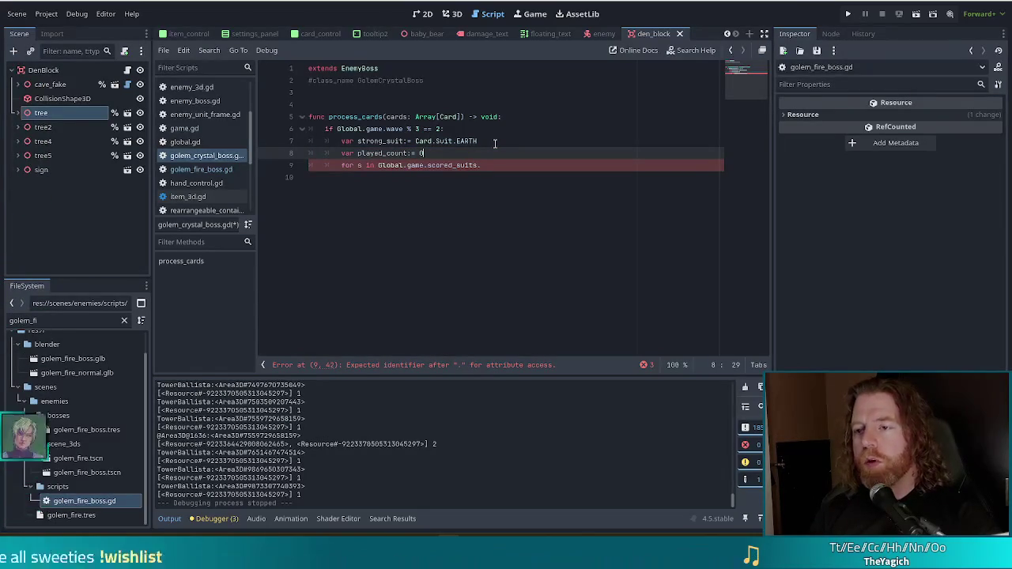
{"action": "key", "text": "Down"}
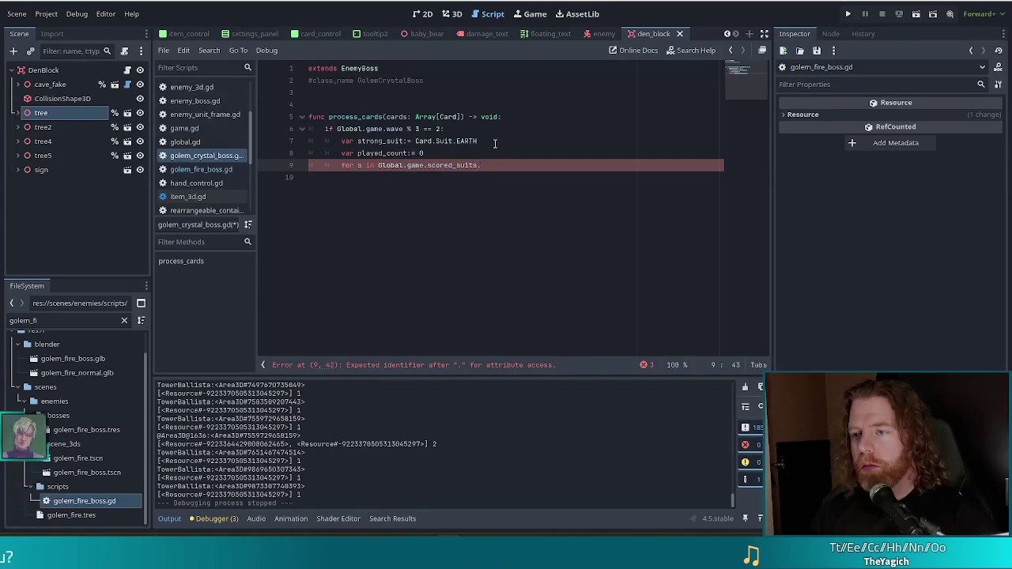
{"action": "type", "text": ":"}
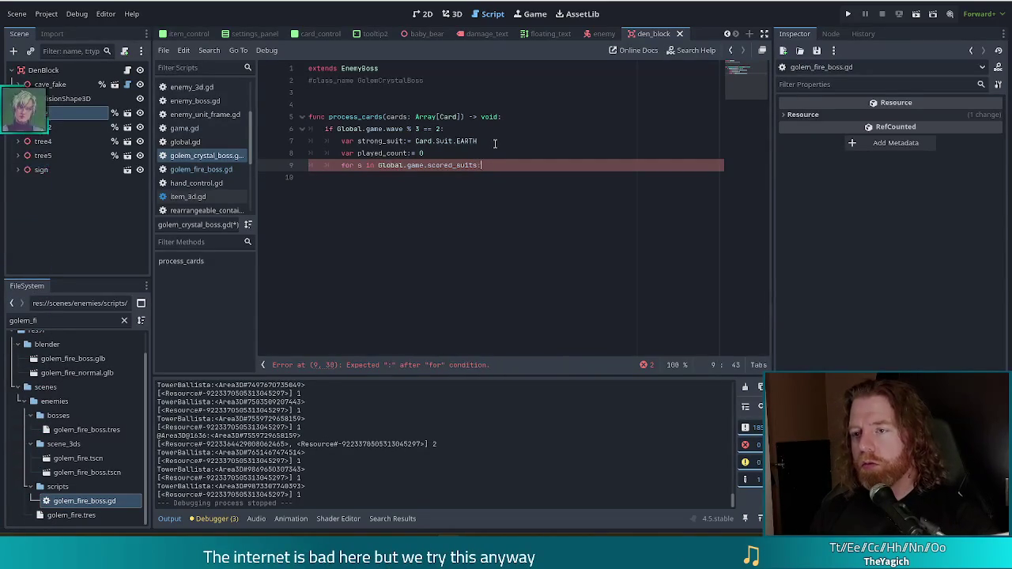
{"action": "key", "text": "Return"}
{"action": "type", "text": "if Global"}
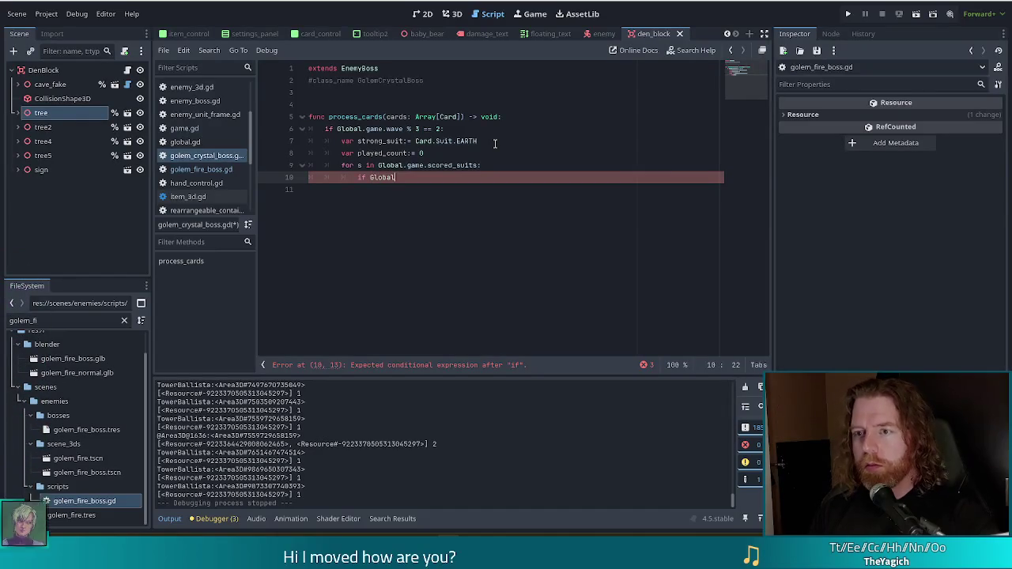
Write 'if Global.game.scored_suits[s] > played_count:' inside the suit loop.
{"action": "type", "text": ".game."}
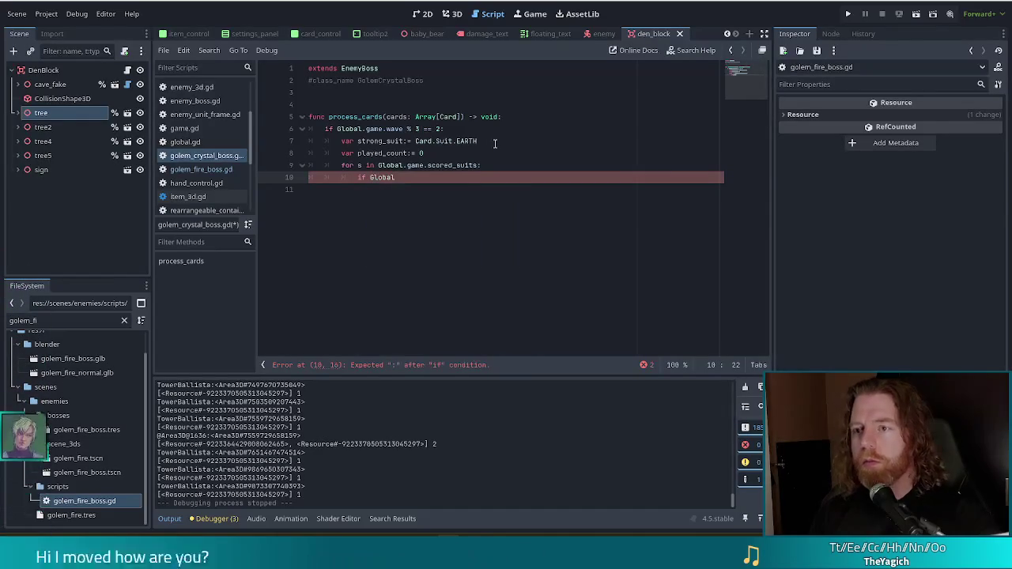
{"action": "type", "text": "sc"}
{"action": "key", "text": "Return"}
{"action": "type", "text": "[s"}
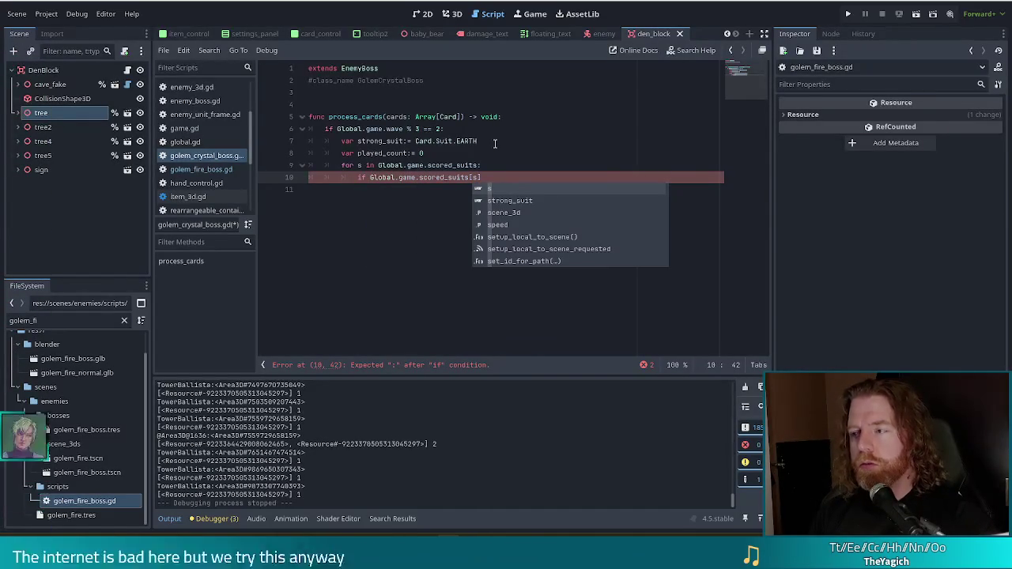
{"action": "type", "text": "] > "}
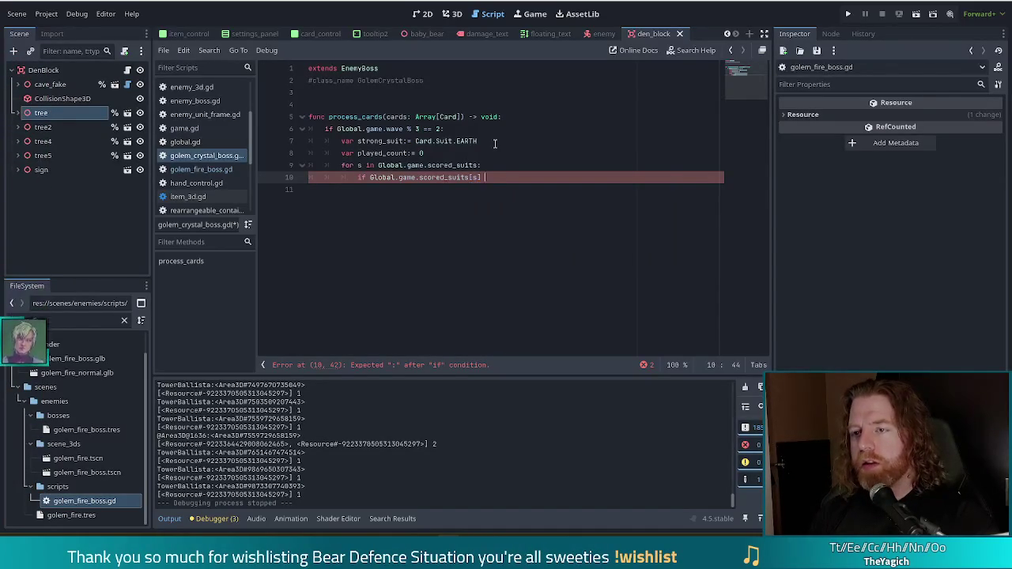
{"action": "type", "text": "played_count:"}
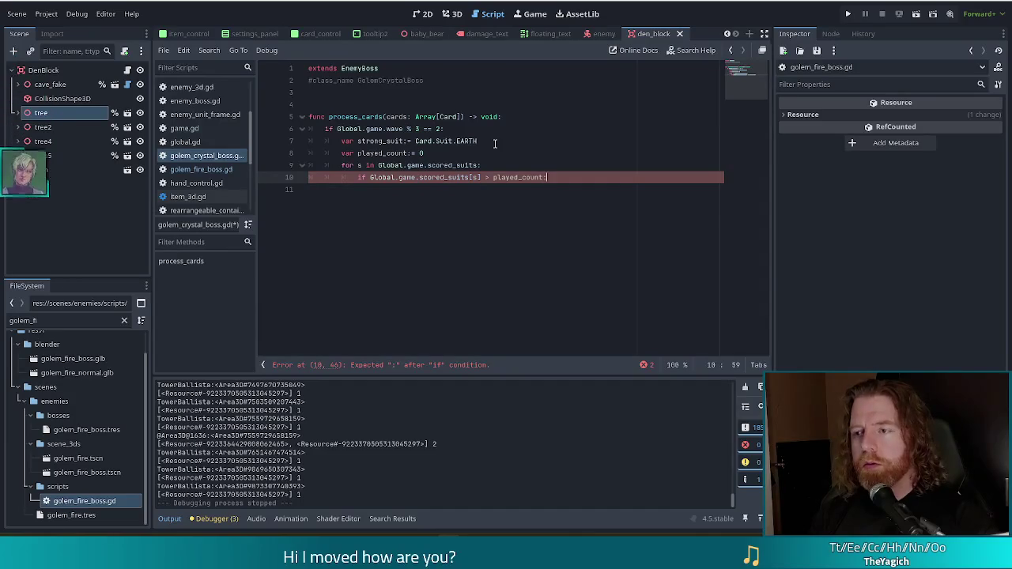
{"action": "key", "text": "Return"}
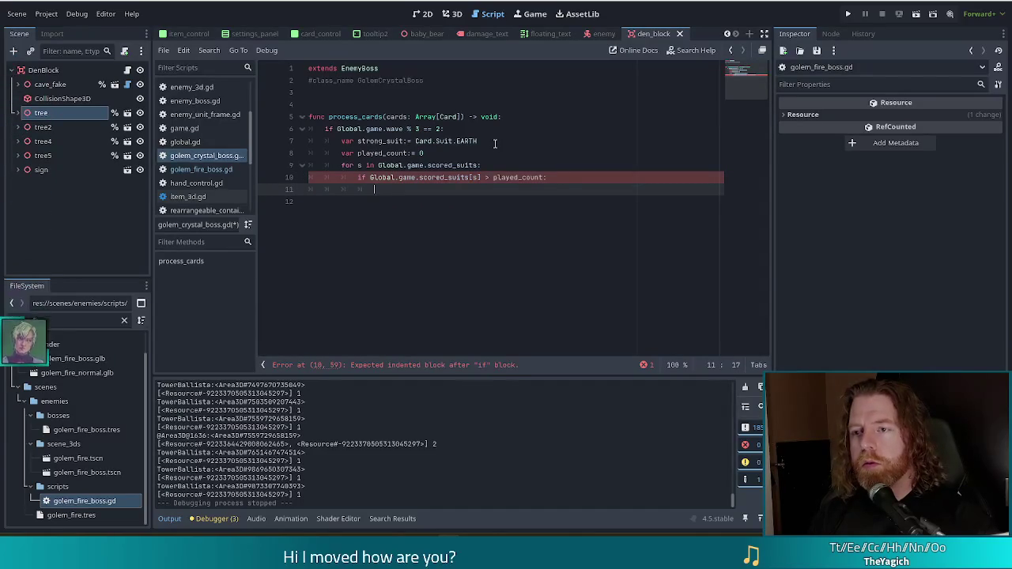
Set 'played_count = Global.game.scored_suits[s]' in the if body.
{"action": "type", "text": "play"}
{"action": "key", "text": "Return"}
{"action": "type", "text": "="}
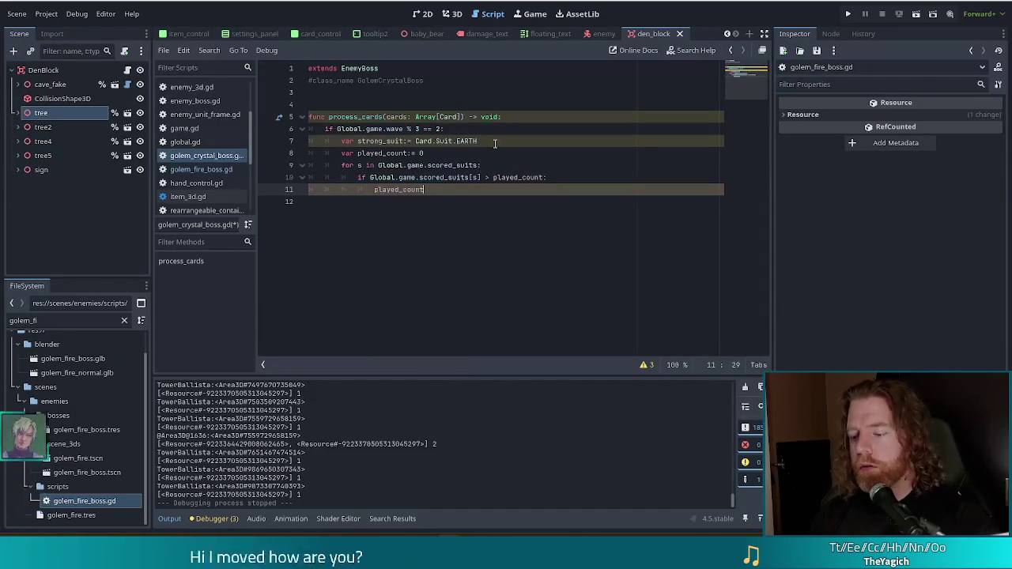
{"action": "left_click_drag", "start_coordinate": [370, 177], "coordinate": [481, 178]}
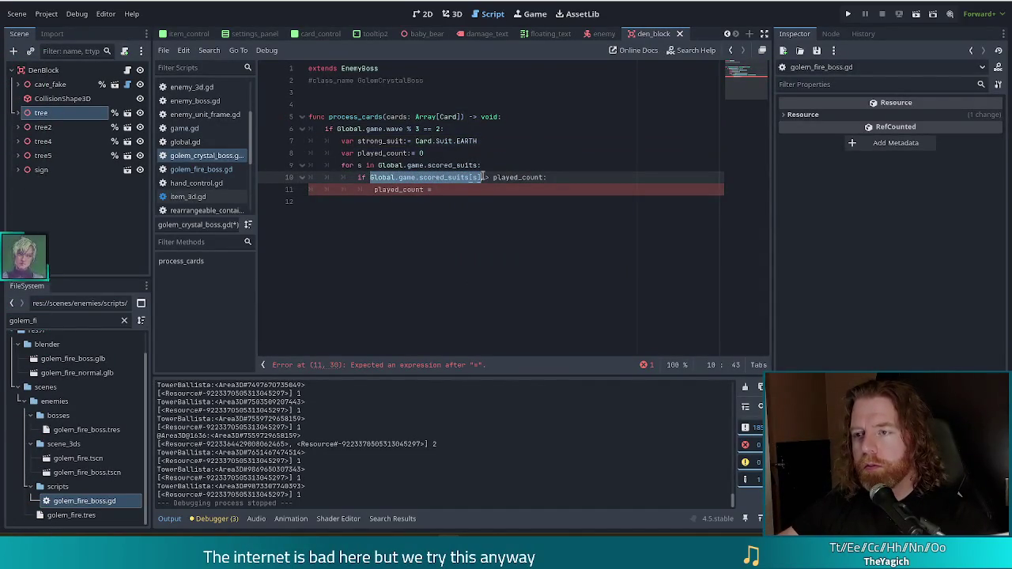
{"action": "key", "text": "ctrl+c"}
{"action": "left_click", "coordinate": [441, 191]}
{"action": "key", "text": "ctrl+v"}
Insert 'strong_suit = s' above the played_count assignment, then start a line after the loop.
{"action": "key", "text": "Home"}
{"action": "key", "text": "Return"}
{"action": "key", "text": "Up"}
{"action": "type", "text": "stron"}
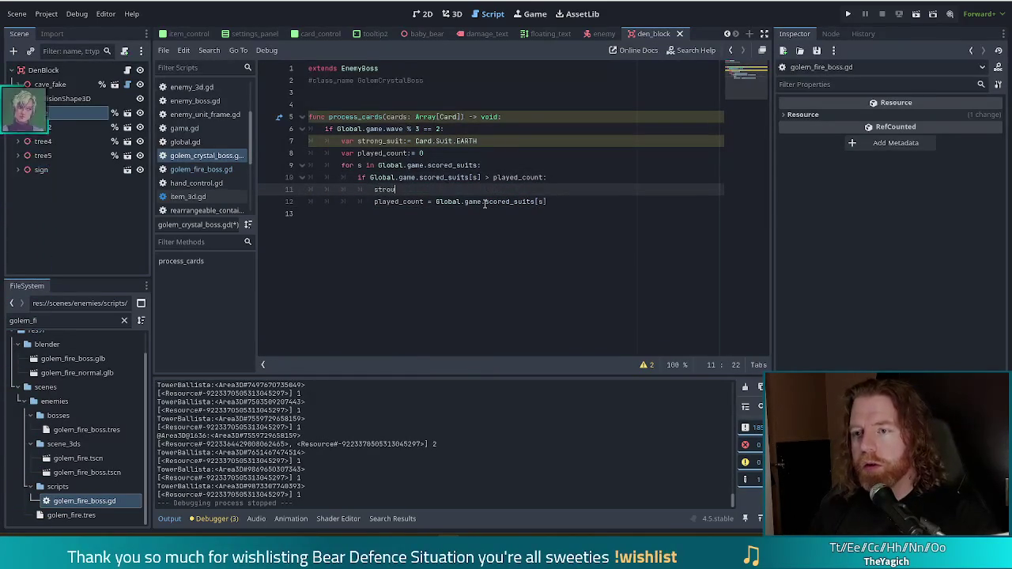
{"action": "type", "text": "g_s"}
{"action": "key", "text": "Return"}
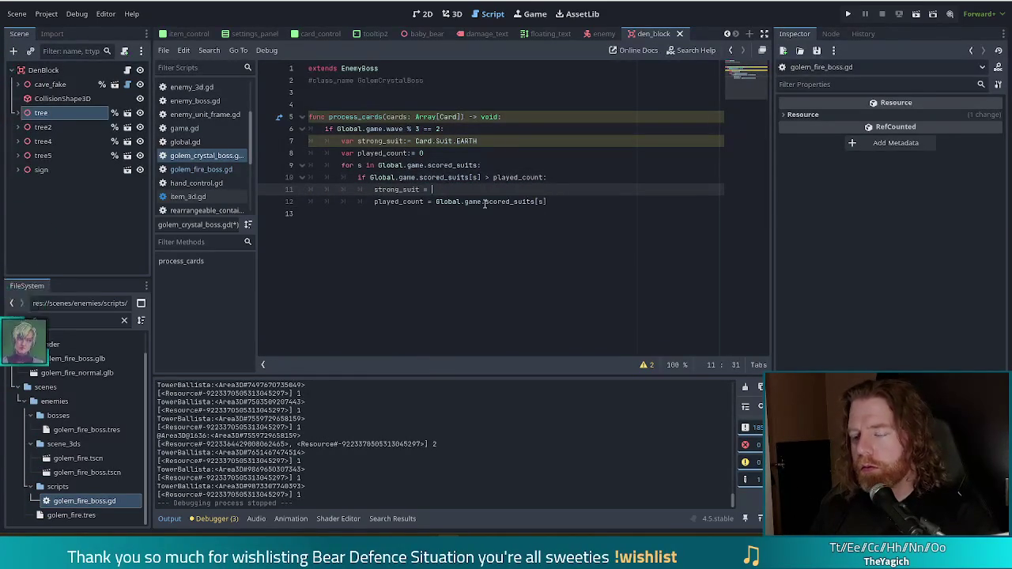
{"action": "type", "text": "s"}
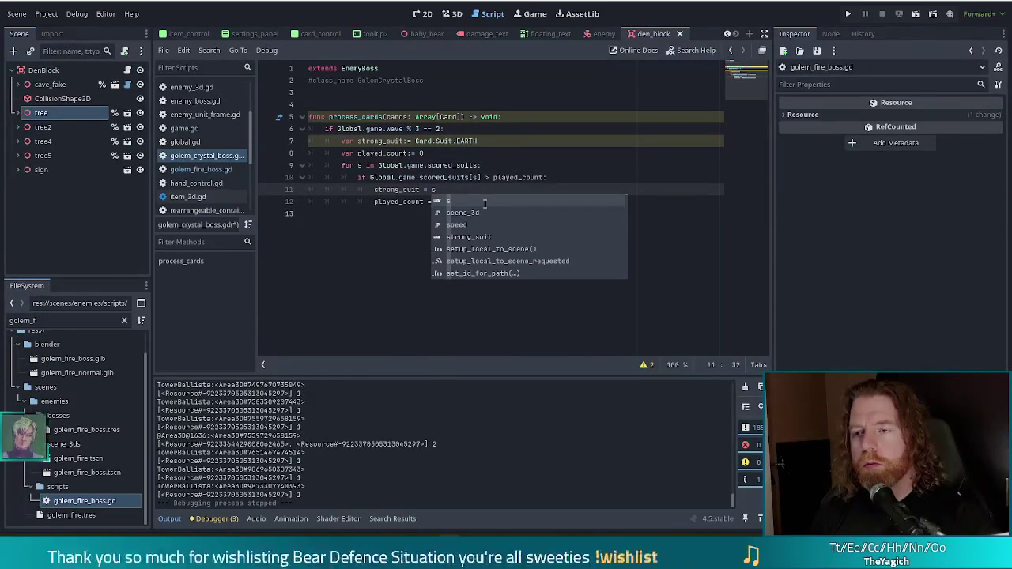
{"action": "left_click", "coordinate": [482, 152]}
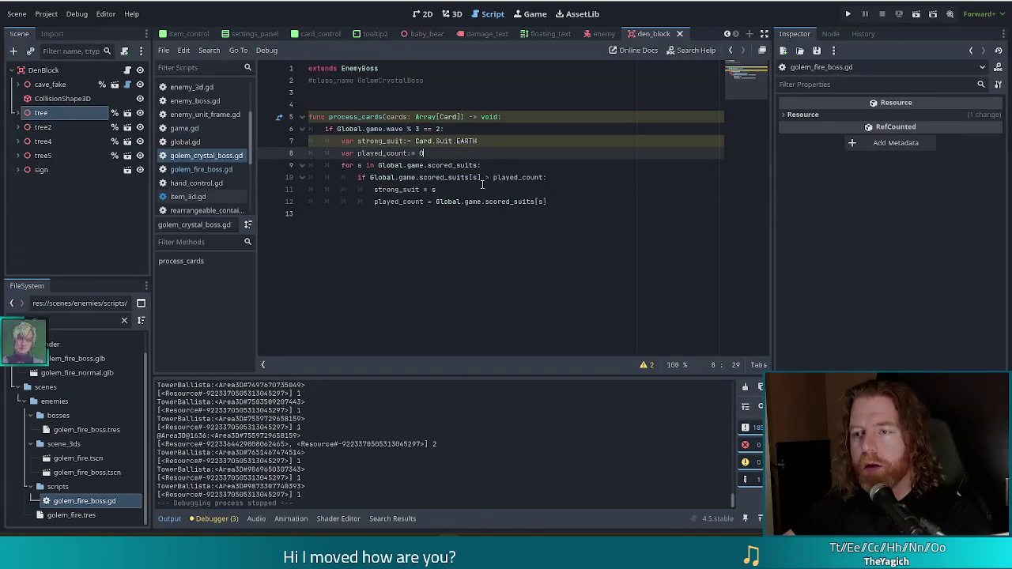
{"action": "left_click", "coordinate": [576, 201]}
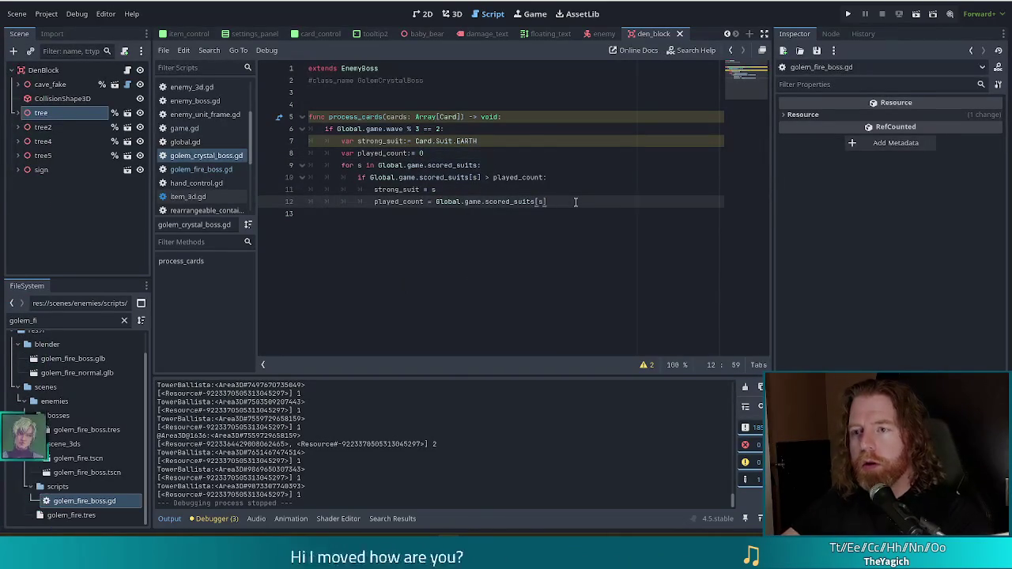
{"action": "key", "text": "Return"}
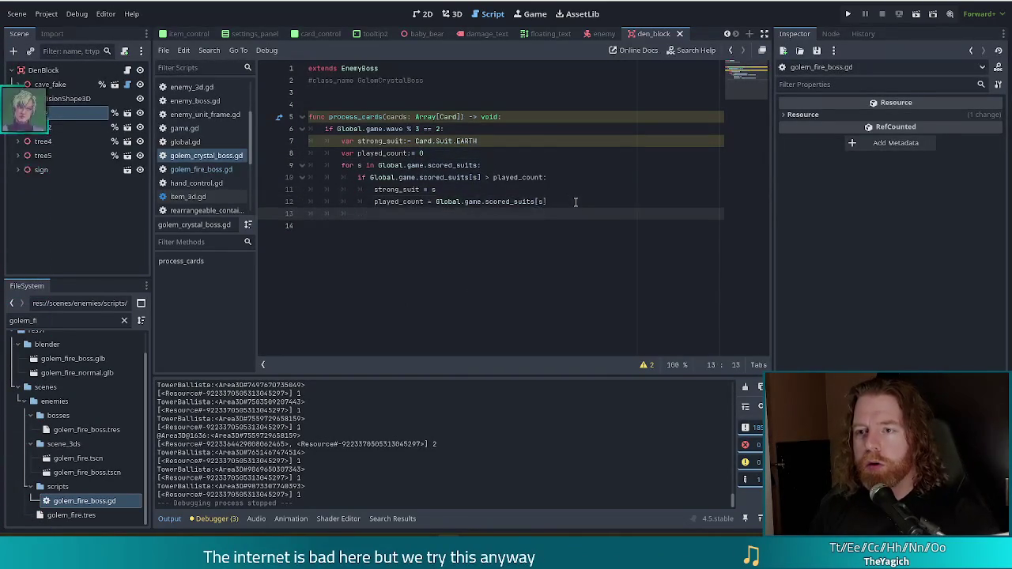
Add 'for c in cards:' with 'if c.suit == strong_suit:' setting 'c.burning = true'.
{"action": "type", "text": "for "}
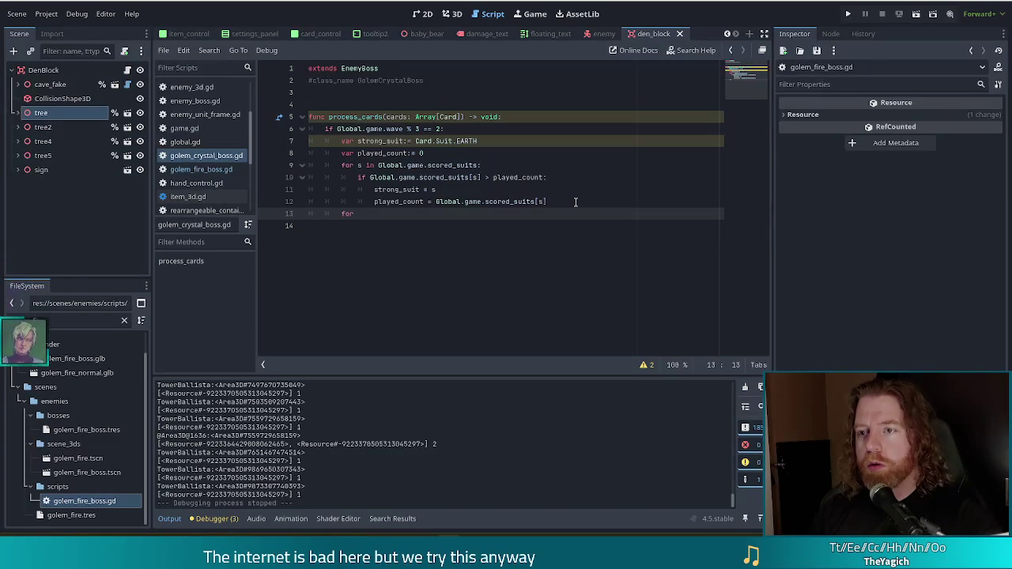
{"action": "type", "text": "c in c"}
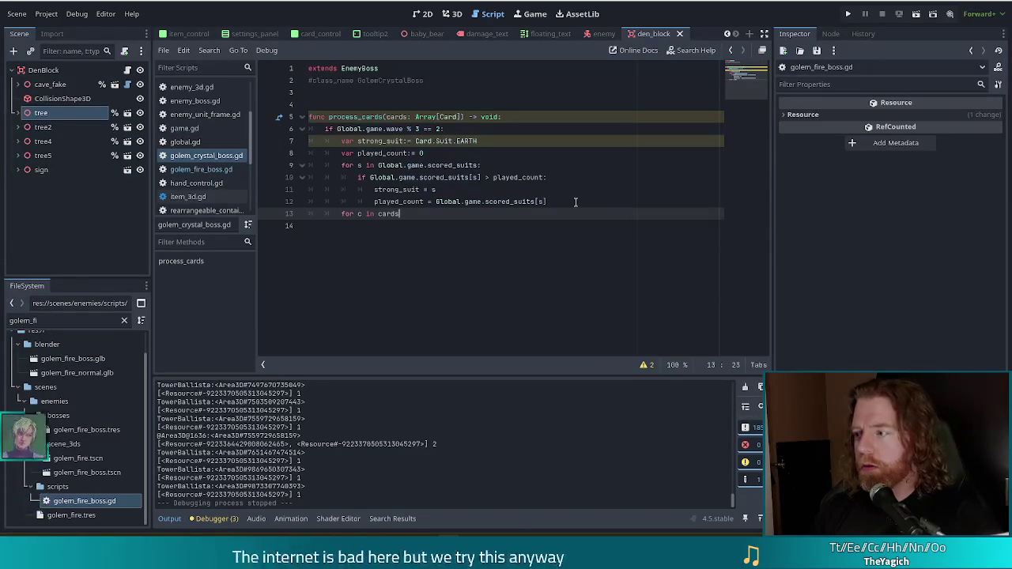
{"action": "type", "text": "ards"}
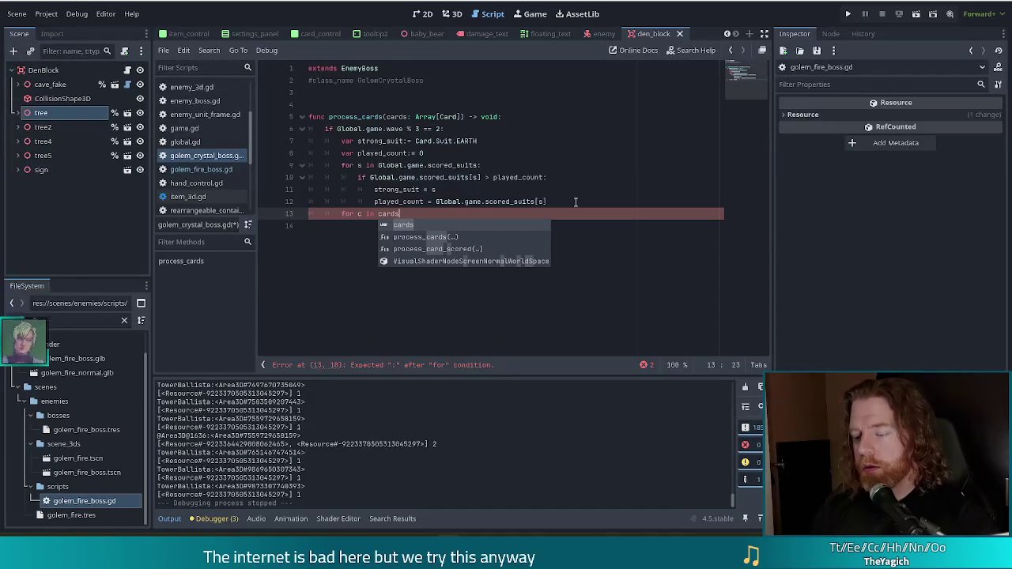
{"action": "type", "text": ":"}
{"action": "key", "text": "Return"}
{"action": "type", "text": "if c.suit"}
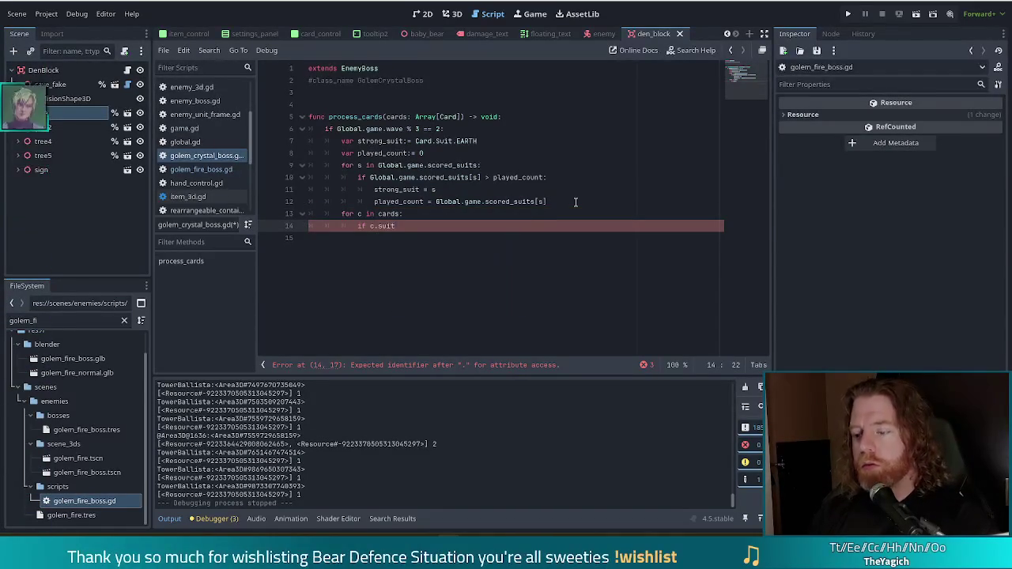
{"action": "type", "text": " == strong_suit:"}
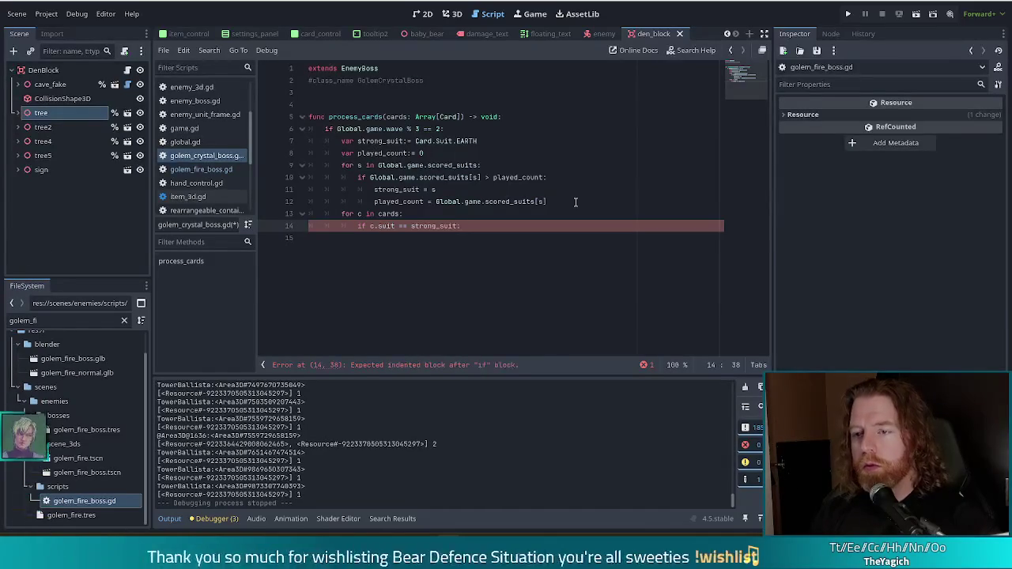
{"action": "key", "text": "Return"}
{"action": "type", "text": "c"}
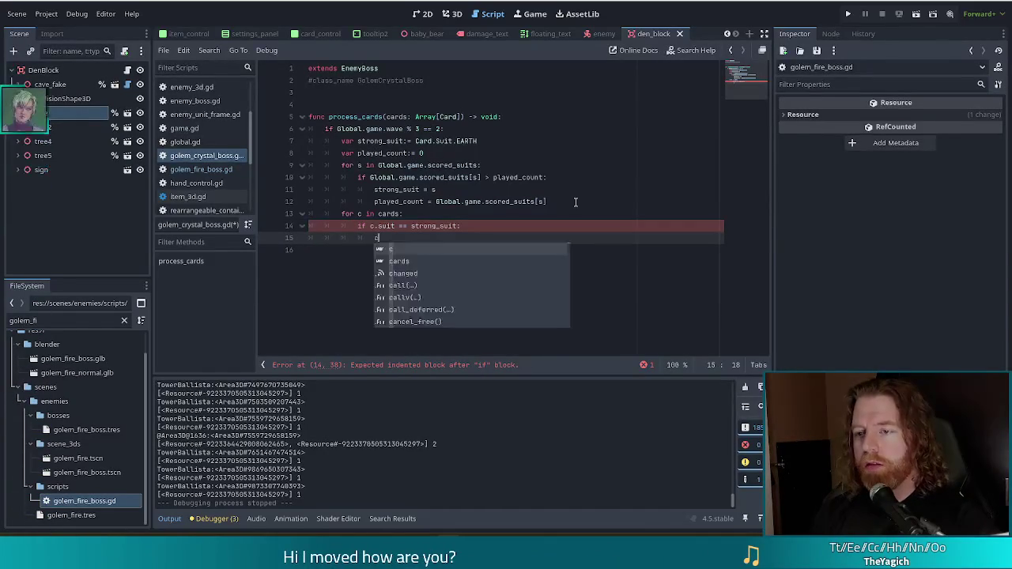
{"action": "type", "text": ".b"}
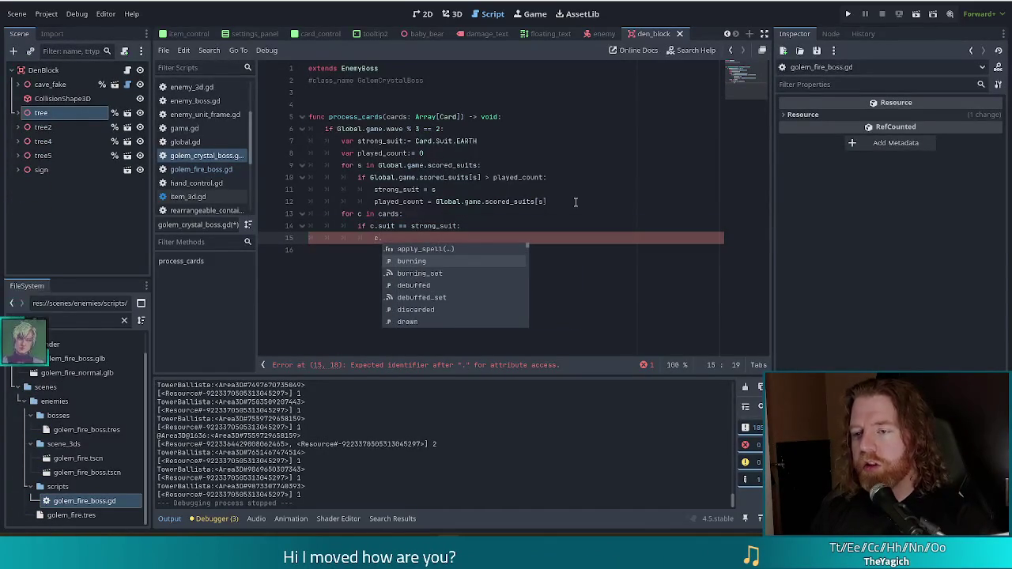
{"action": "key", "text": "Return"}
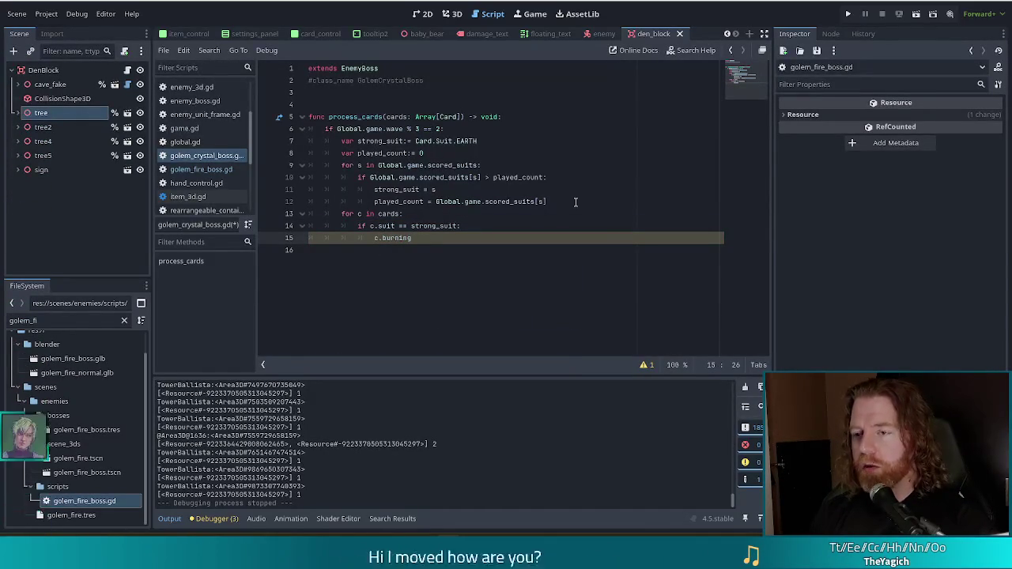
{"action": "type", "text": " = true"}
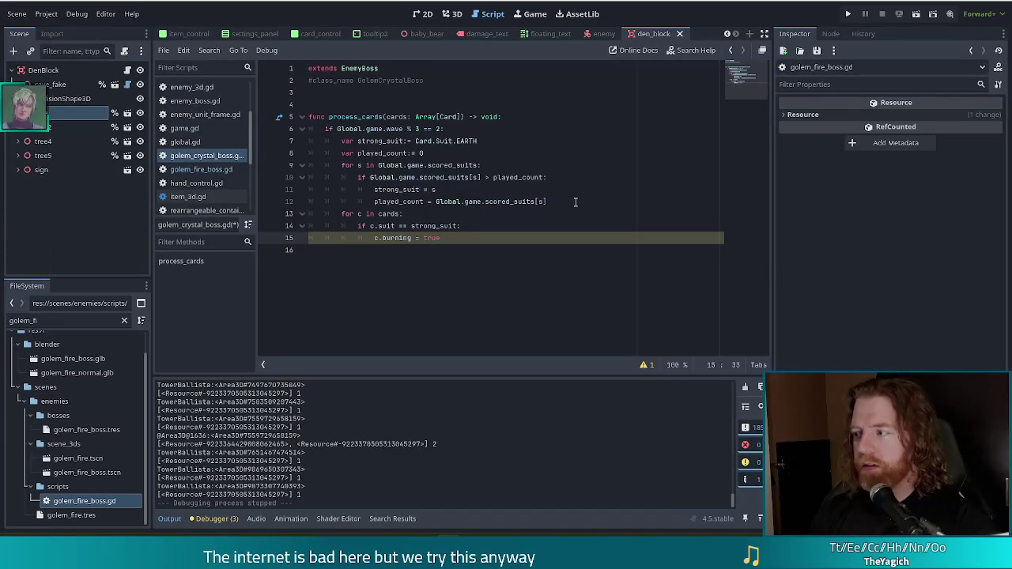